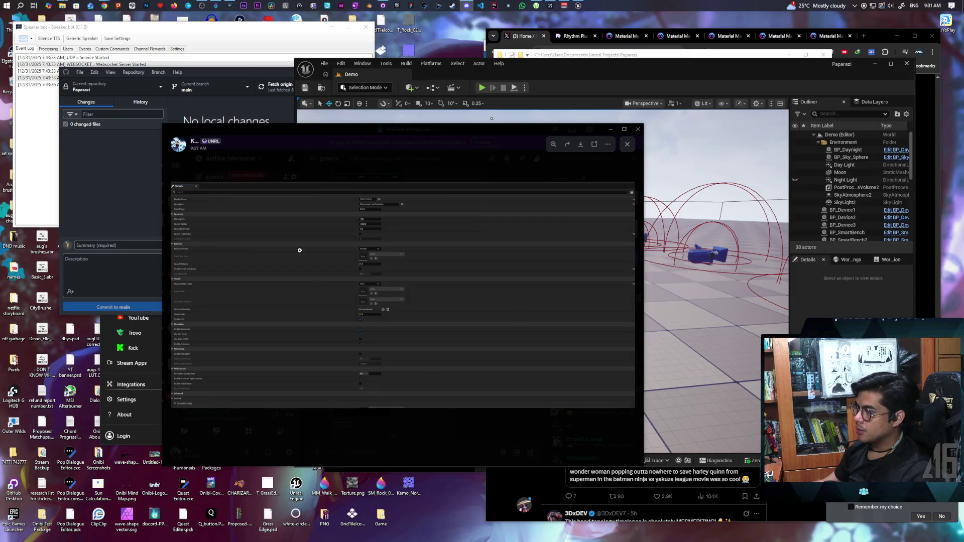
- Close the enlarged screenshot, scroll through the #general channel's shared images, then minimize Discord
{"action": "left_click", "coordinate": [359, 152]}
{"action": "scroll", "coordinate": [443, 299], "scroll_direction": "up", "scroll_amount": 5}
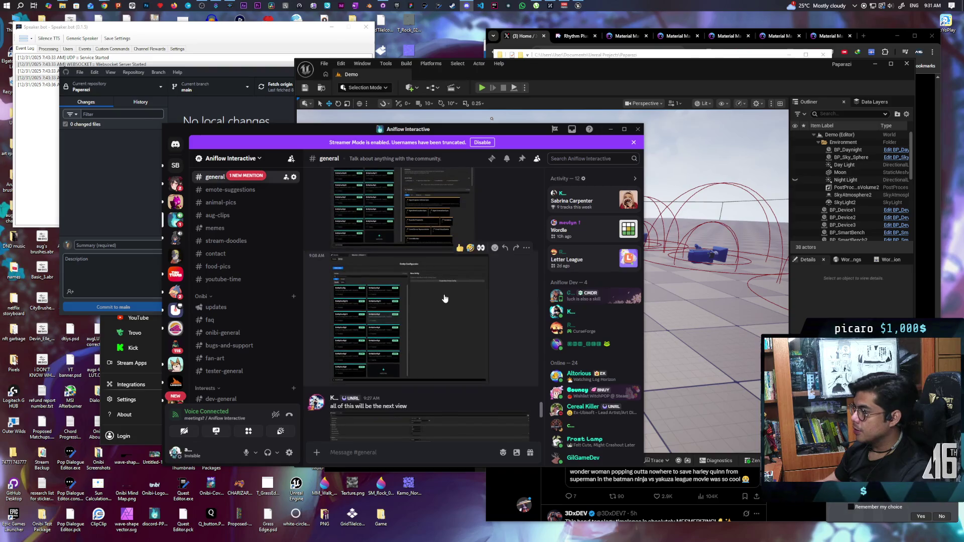
{"action": "scroll", "coordinate": [502, 291], "scroll_direction": "up", "scroll_amount": 3}
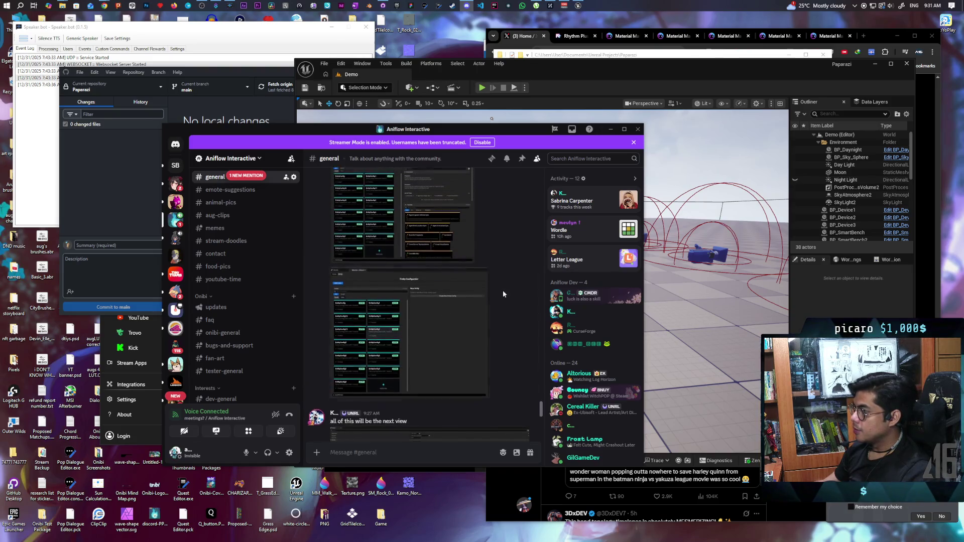
{"action": "scroll", "coordinate": [532, 314], "scroll_direction": "down", "scroll_amount": 5}
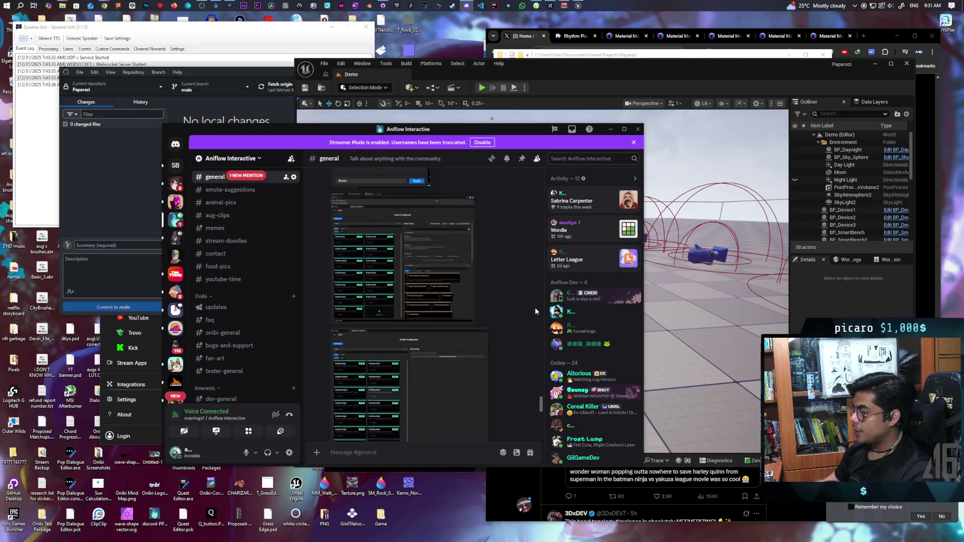
{"action": "scroll", "coordinate": [480, 319], "scroll_direction": "up", "scroll_amount": 10}
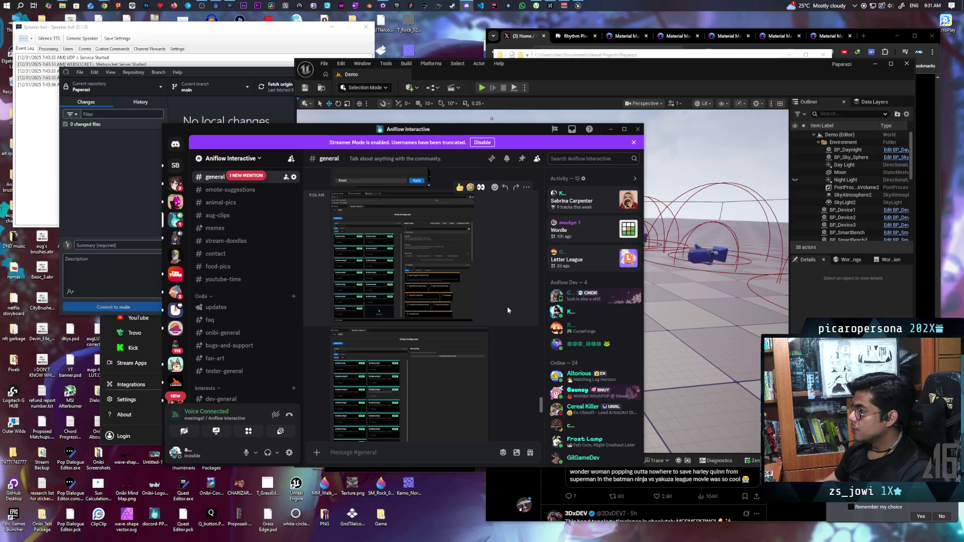
{"action": "scroll", "coordinate": [507, 308], "scroll_direction": "down", "scroll_amount": 8}
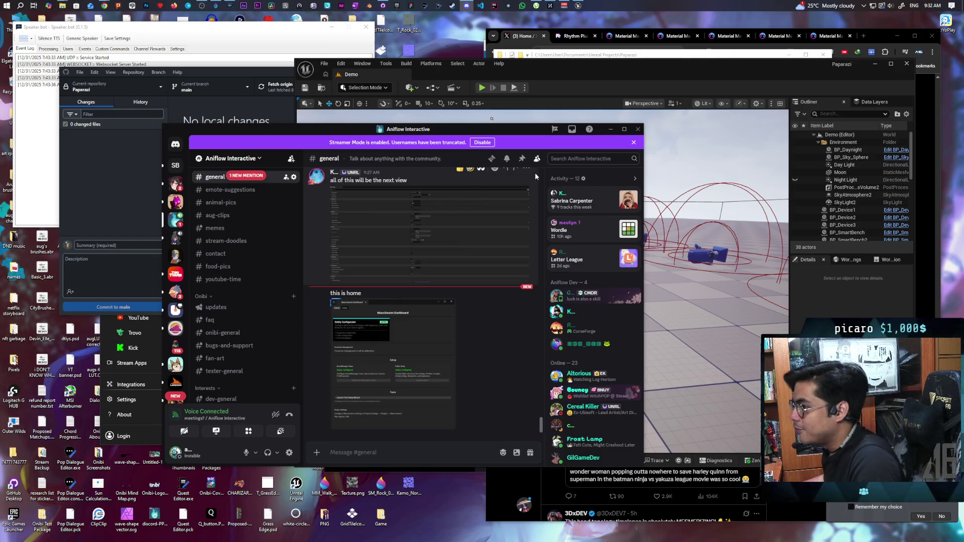
{"action": "left_click", "coordinate": [610, 129]}
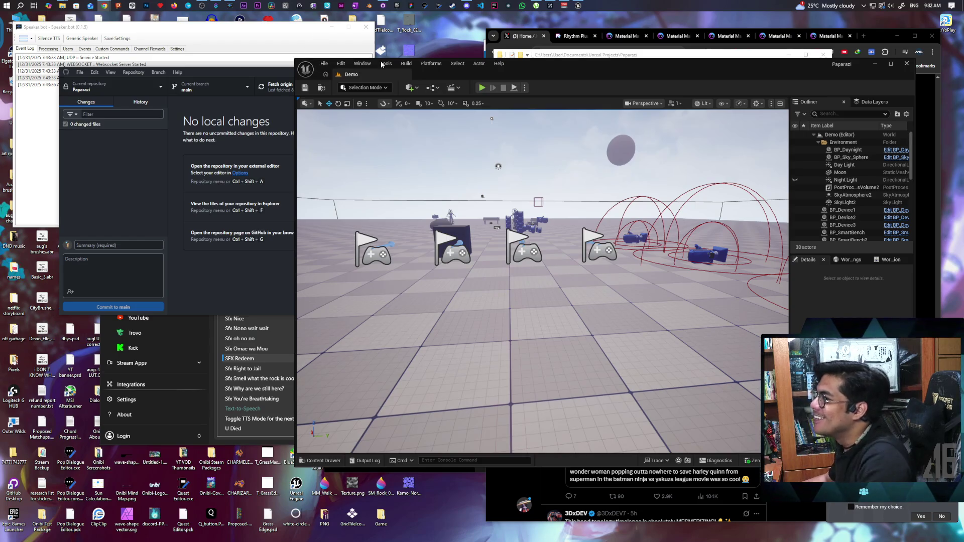
- Bring the Chrome window showing the Twitch stream to the front
{"action": "mouse_move", "coordinate": [106, 7]}
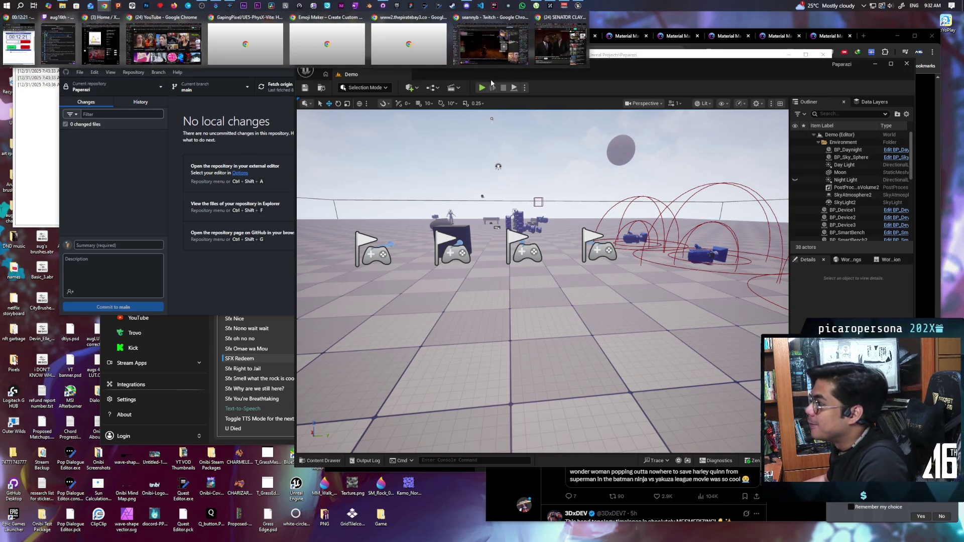
{"action": "left_click", "coordinate": [490, 40]}
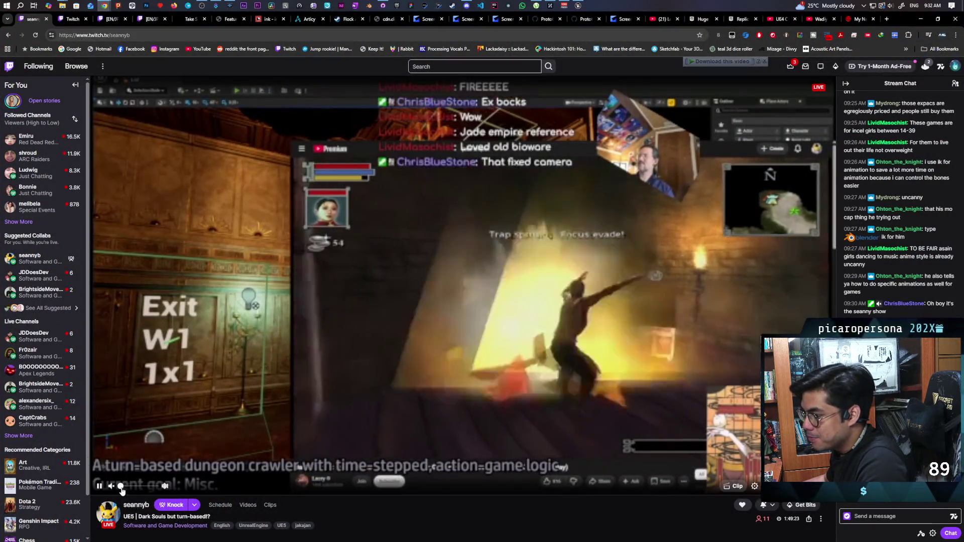
- Lower the Twitch stream volume to 5% and bring Streamer.bot's Channel Point Rewards forward
{"action": "left_click", "coordinate": [124, 486]}
{"action": "left_click_drag", "start_coordinate": [124, 487], "coordinate": [121, 486]}
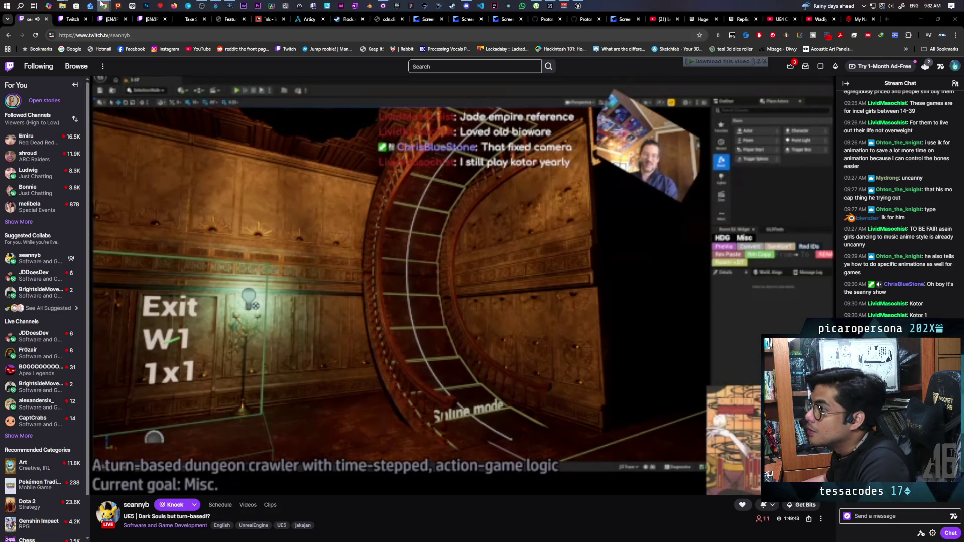
{"action": "mouse_move", "coordinate": [103, 6]}
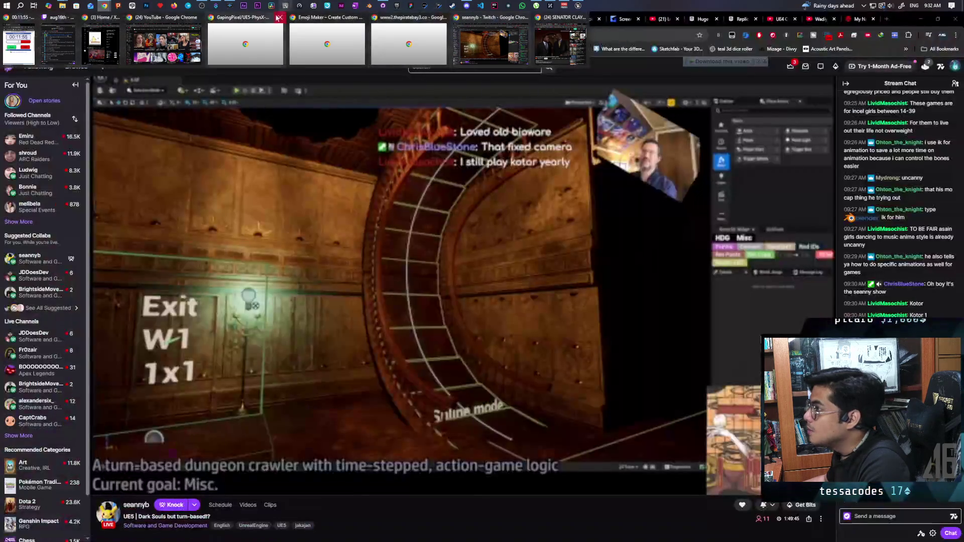
{"action": "left_click", "coordinate": [216, 5]}
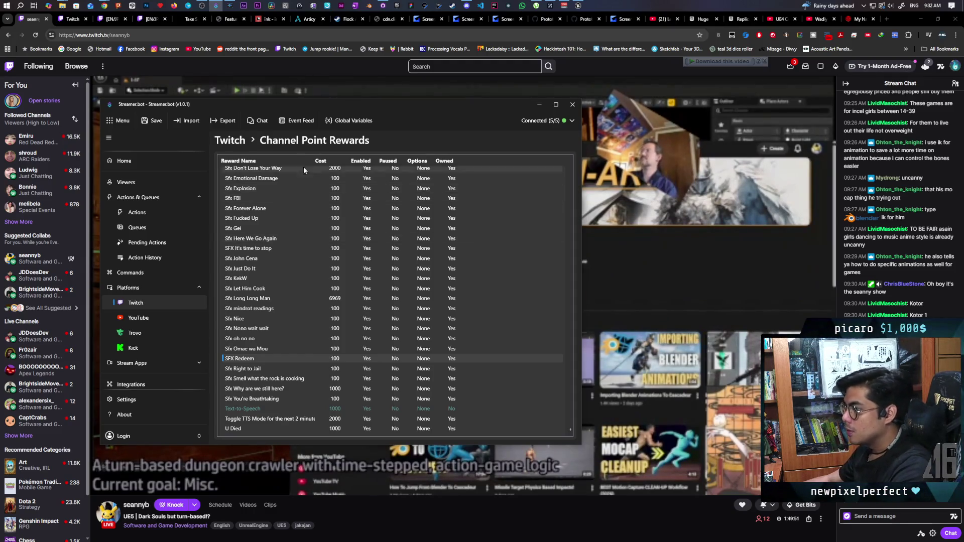
- Show the SFX Redeem action's trigger and select its youfail Play sound sub-action
{"action": "left_click", "coordinate": [151, 213]}
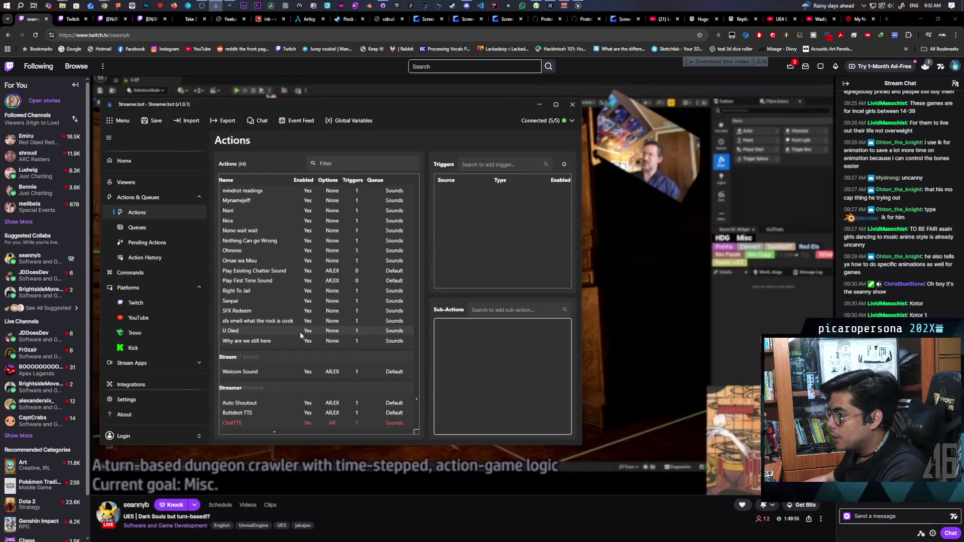
{"action": "left_click", "coordinate": [246, 309]}
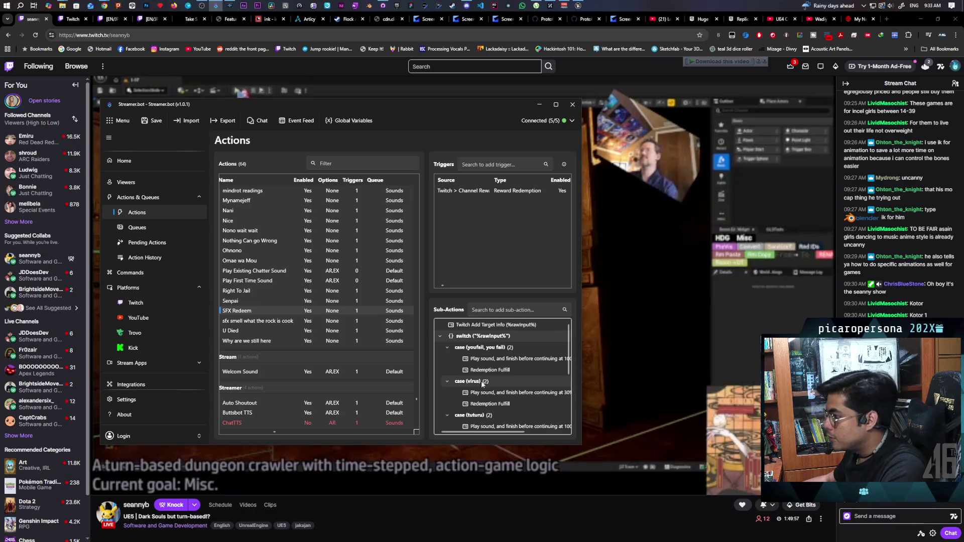
{"action": "scroll", "coordinate": [522, 366], "scroll_direction": "down", "scroll_amount": 3}
{"action": "scroll", "coordinate": [526, 369], "scroll_direction": "up", "scroll_amount": 1}
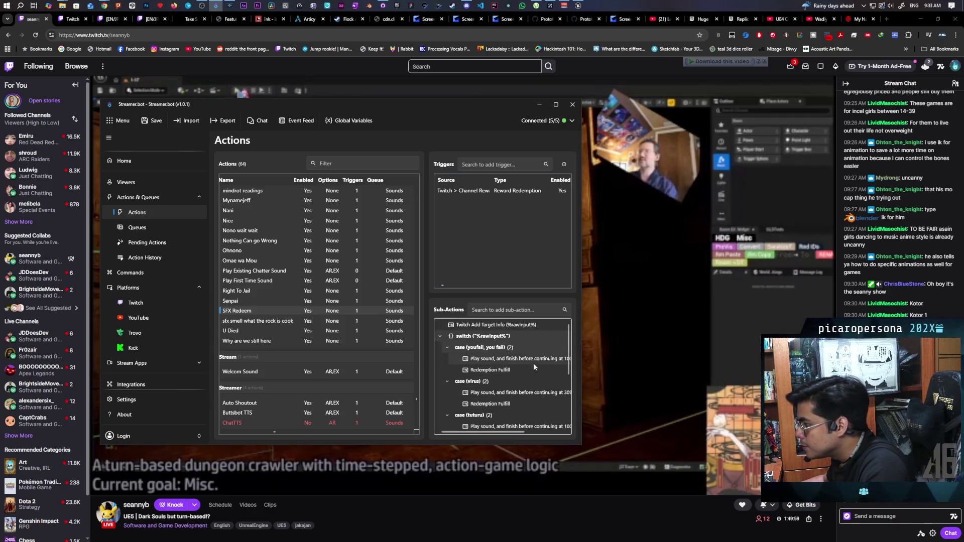
{"action": "left_click", "coordinate": [561, 360]}
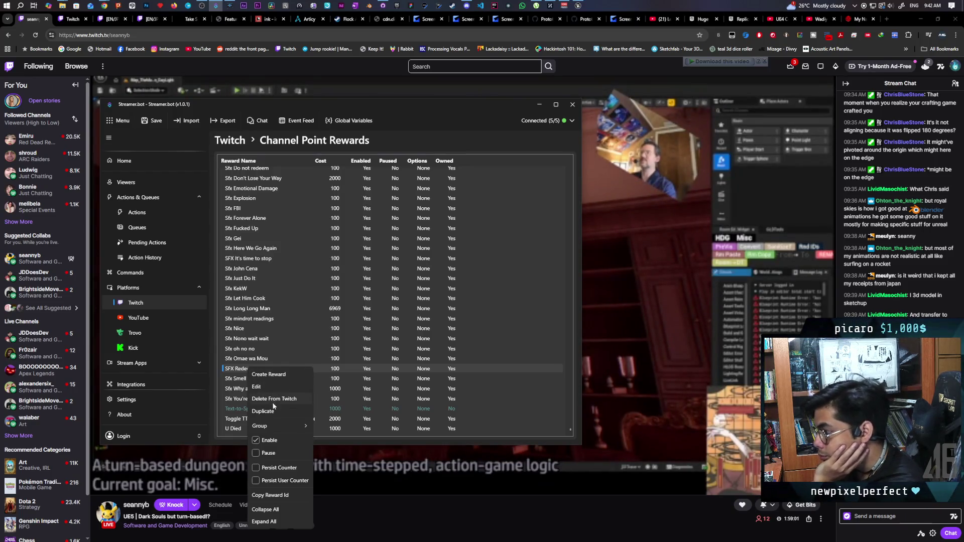
- Close the context menu on the SFX Redeem reward row
{"action": "left_click", "coordinate": [338, 371]}
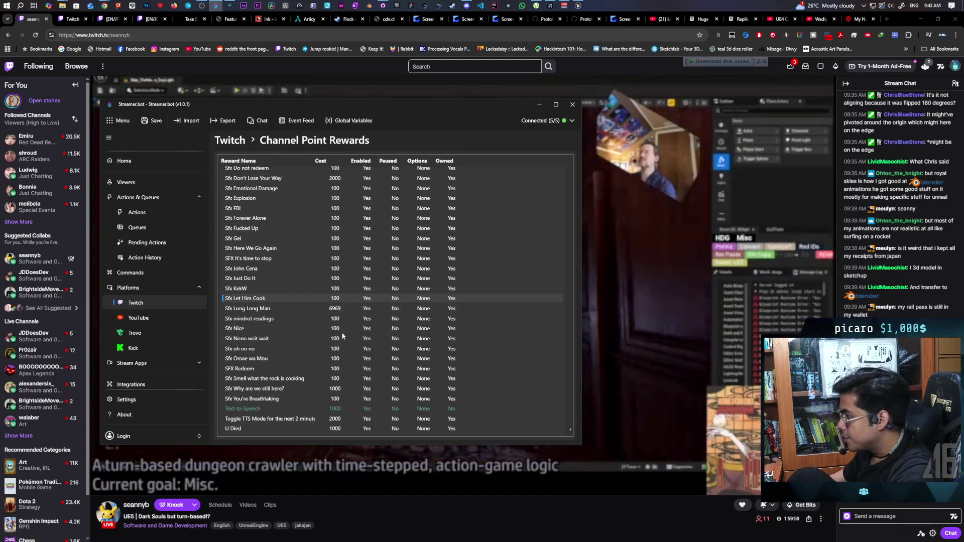
- Drop the Twitch stream volume to 6% and put Streamer.bot back in front
{"action": "mouse_move", "coordinate": [140, 483]}
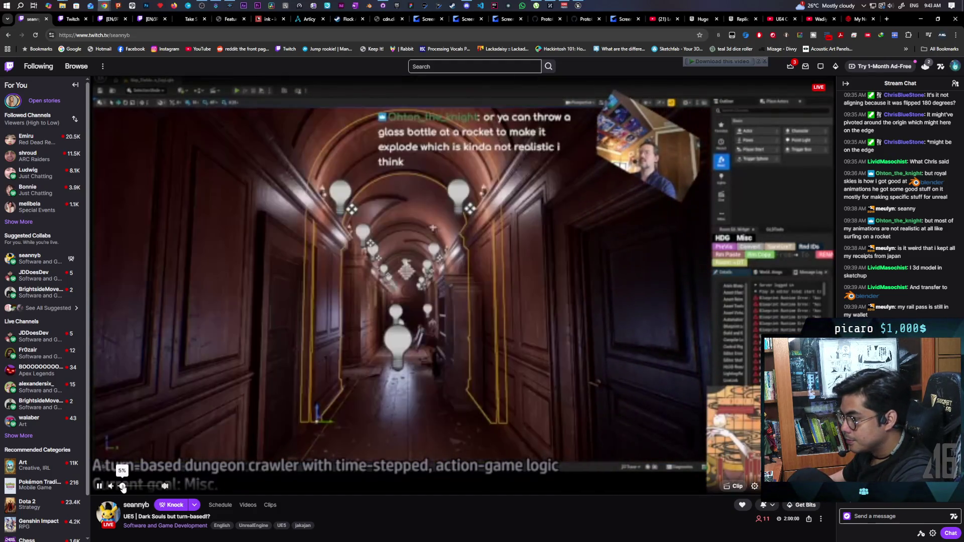
{"action": "left_click", "coordinate": [123, 489]}
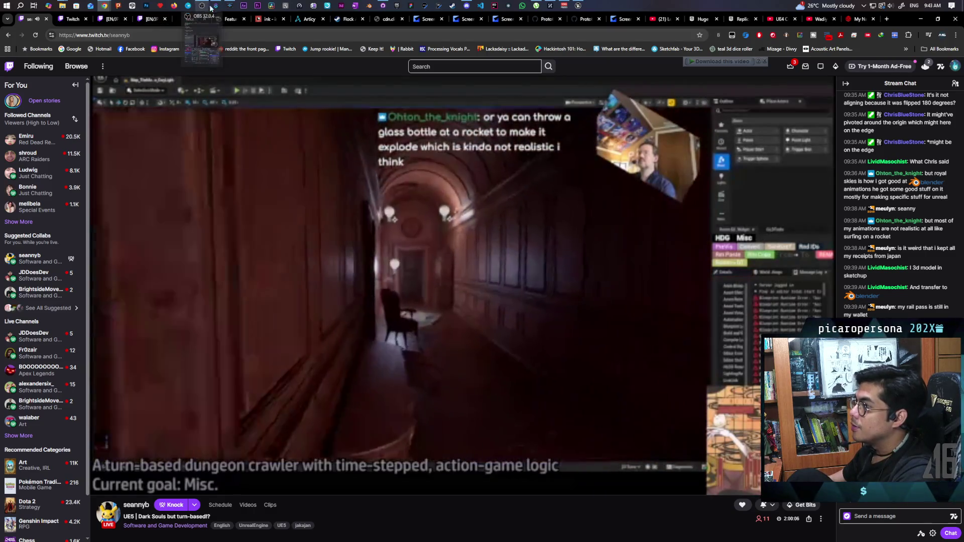
{"action": "left_click", "coordinate": [216, 6]}
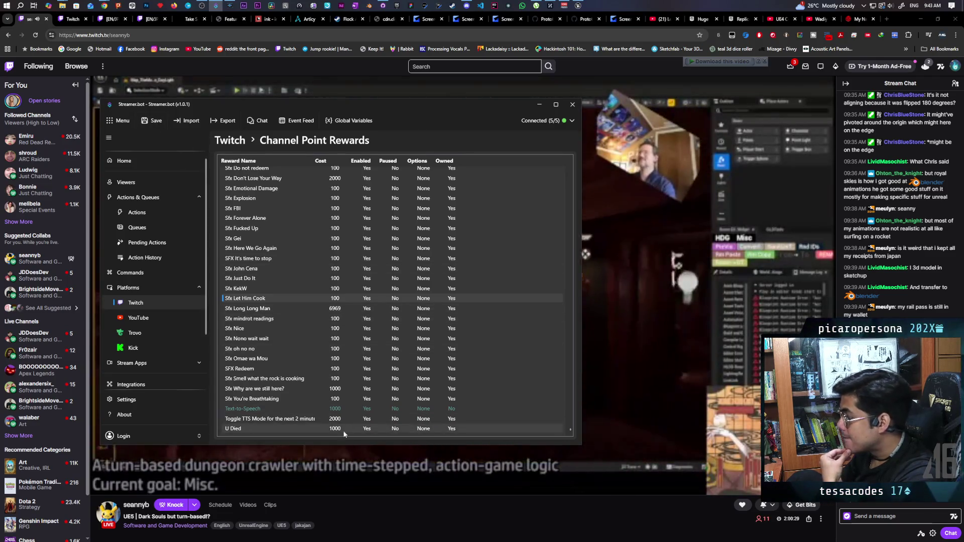
- Switch from Streamer.bot's Actions list to the Unreal Editor window
{"action": "mouse_move", "coordinate": [120, 491]}
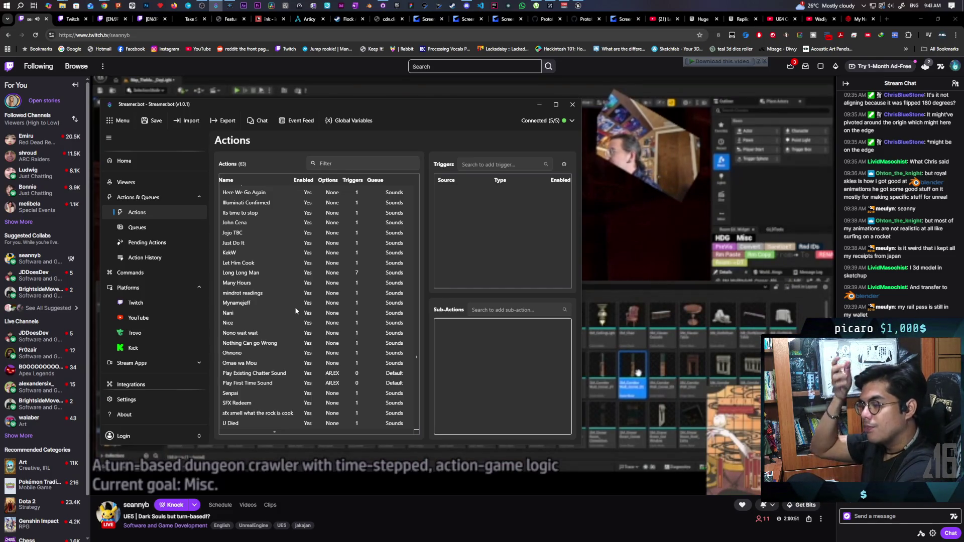
{"action": "left_click", "coordinate": [578, 6]}
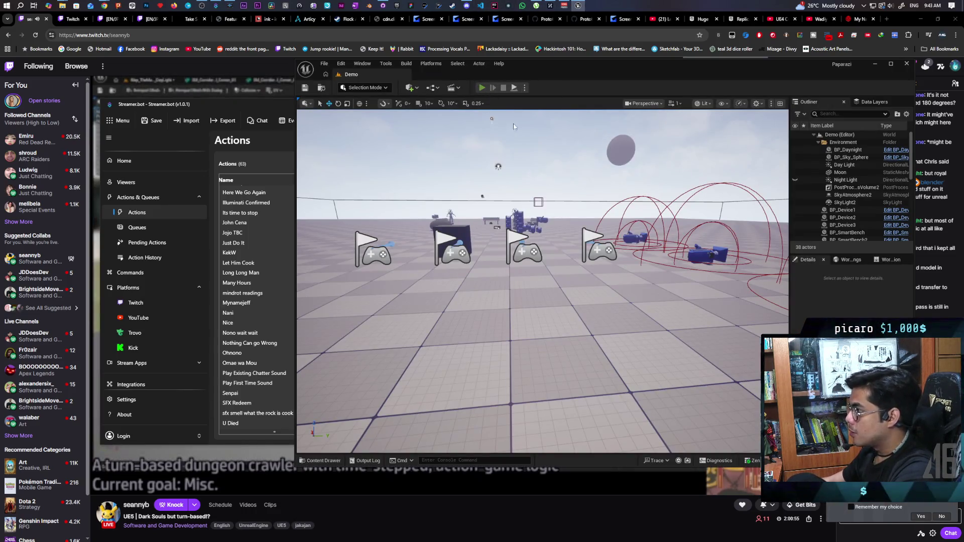
- Run a two-client networked playtest of the Demo level, stop it, and switch to AFFiNE
{"action": "left_click", "coordinate": [481, 87]}
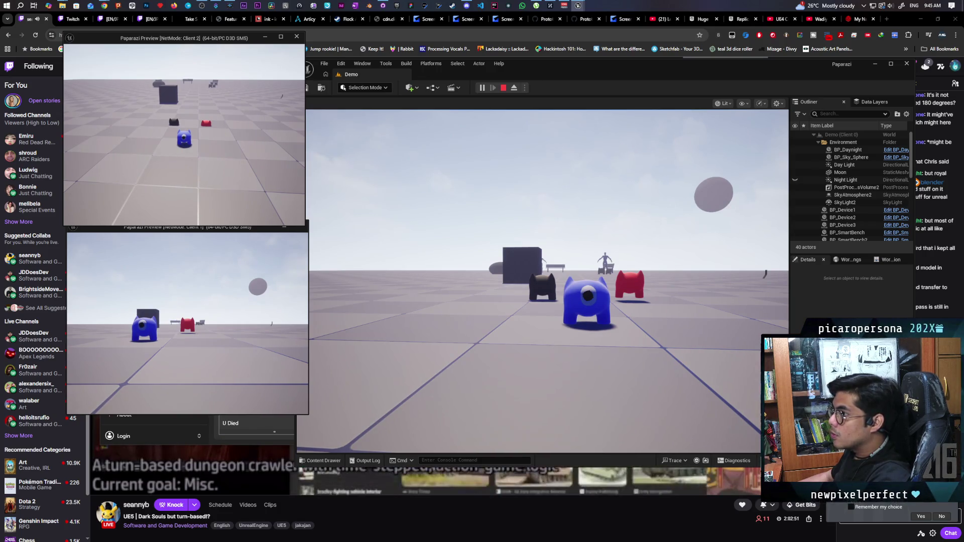
{"action": "key", "text": "Escape"}
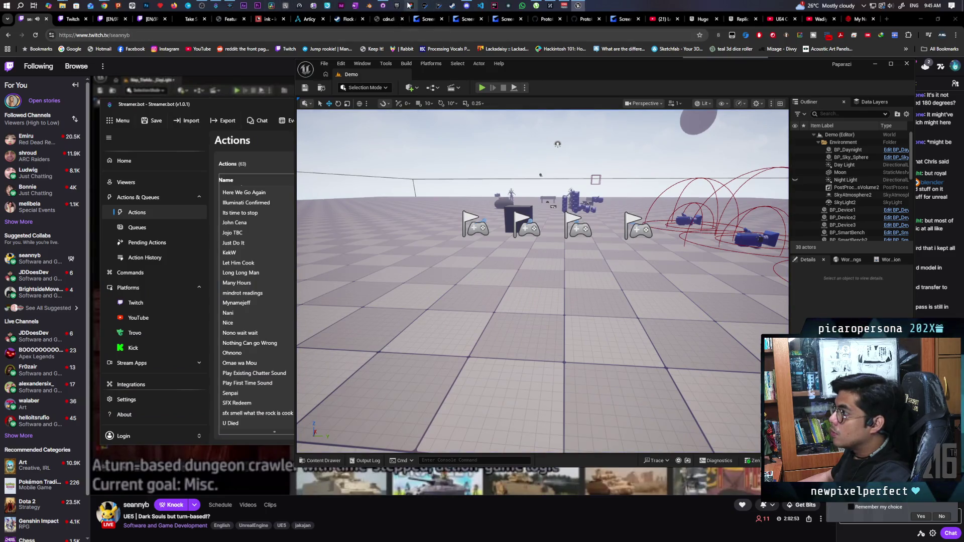
{"action": "key", "text": "alt+Tab"}
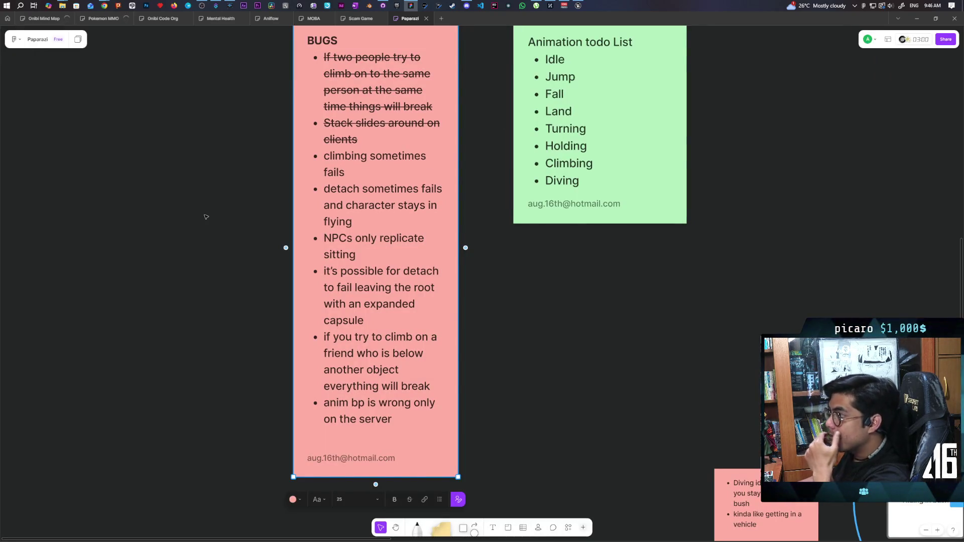
- Add a BUGS bullet: holding a direction while climbing pushes the other character into the ground
{"action": "double_click", "coordinate": [390, 419]}
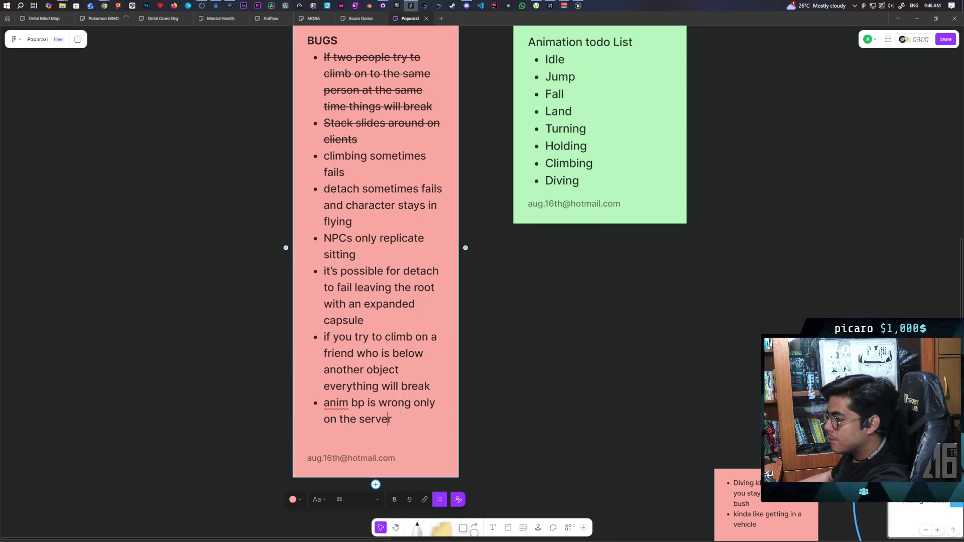
{"action": "key", "text": "Return"}
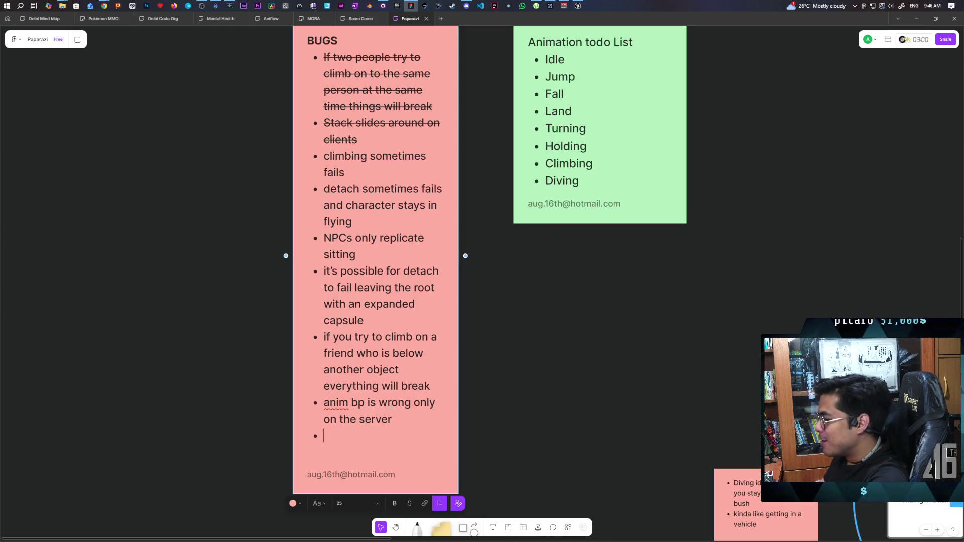
{"action": "type", "text": "pr"}
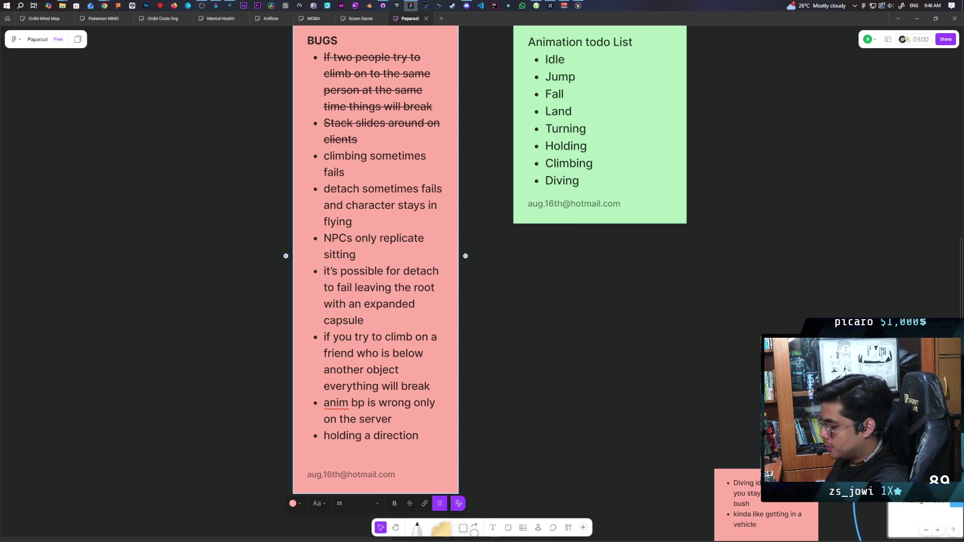
{"action": "type", "text": "while climbing pust"}
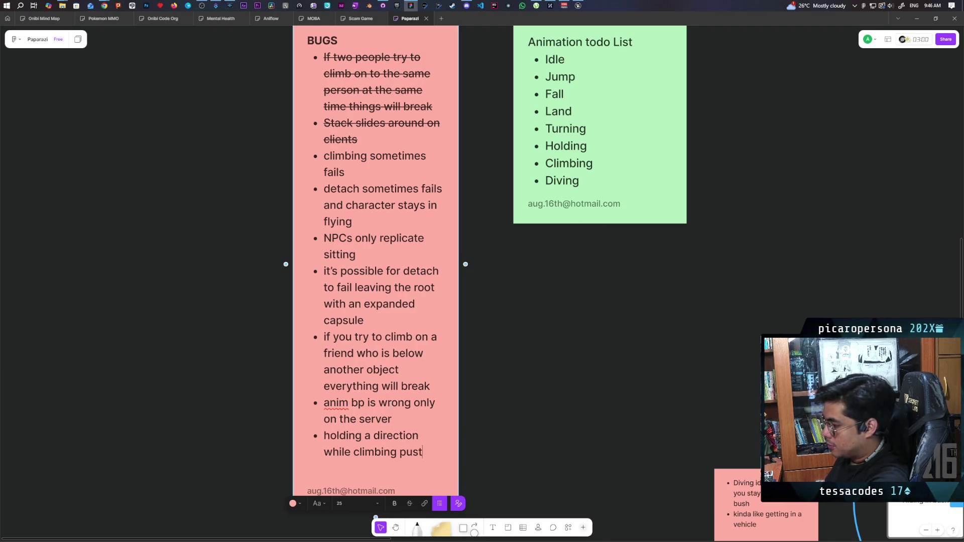
{"action": "key", "text": "BackSpace"}
{"action": "key", "text": "BackSpace"}
{"action": "type", "text": "ts the "}
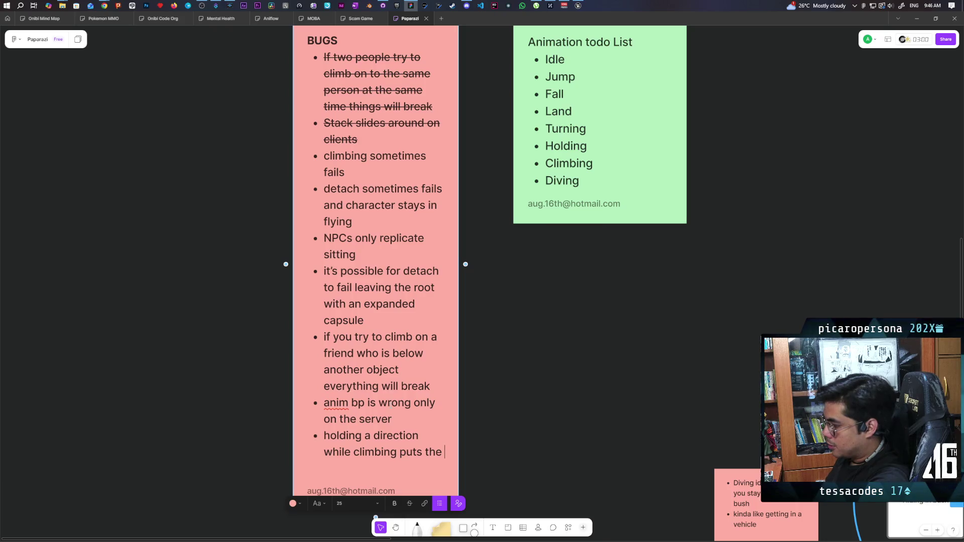
{"action": "type", "text": "oguy into the"}
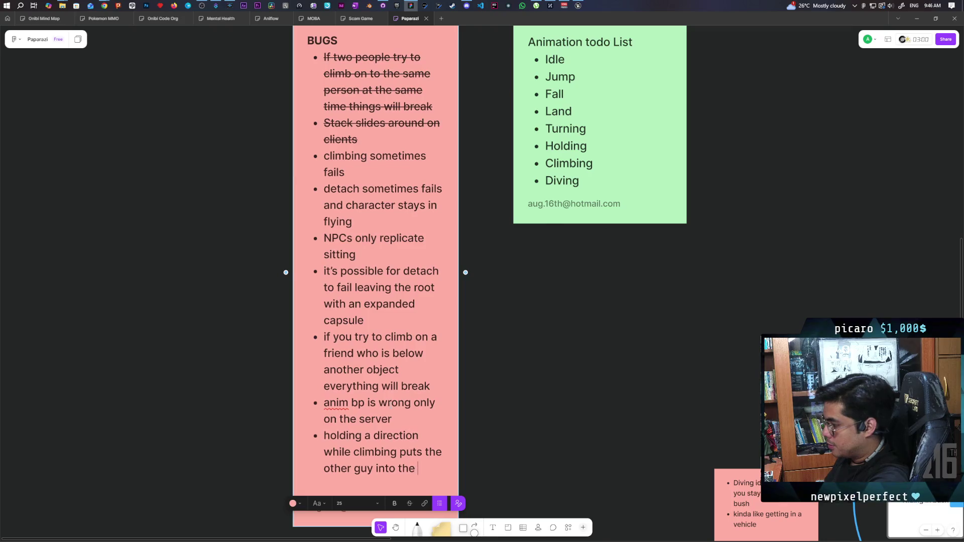
{"action": "type", "text": "round"}
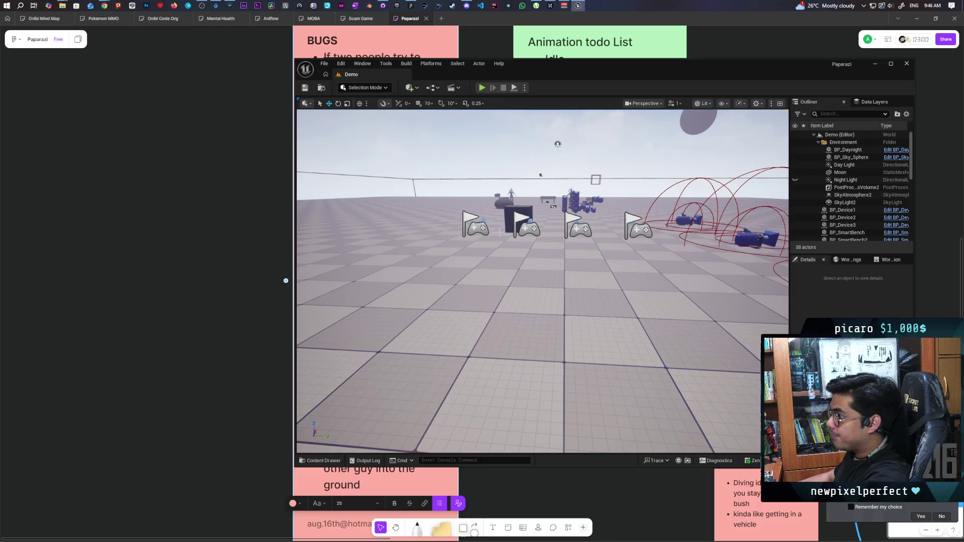
- Start a two-client play session and bring the Client 2 game window forward
{"action": "left_click", "coordinate": [481, 89]}
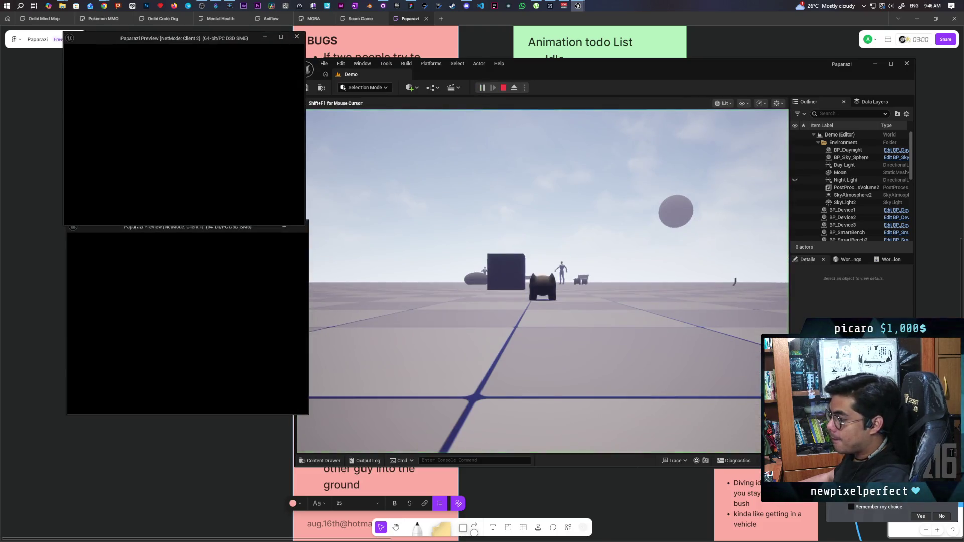
{"action": "key", "text": "alt+Tab"}
{"action": "left_click", "coordinate": [305, 146]}
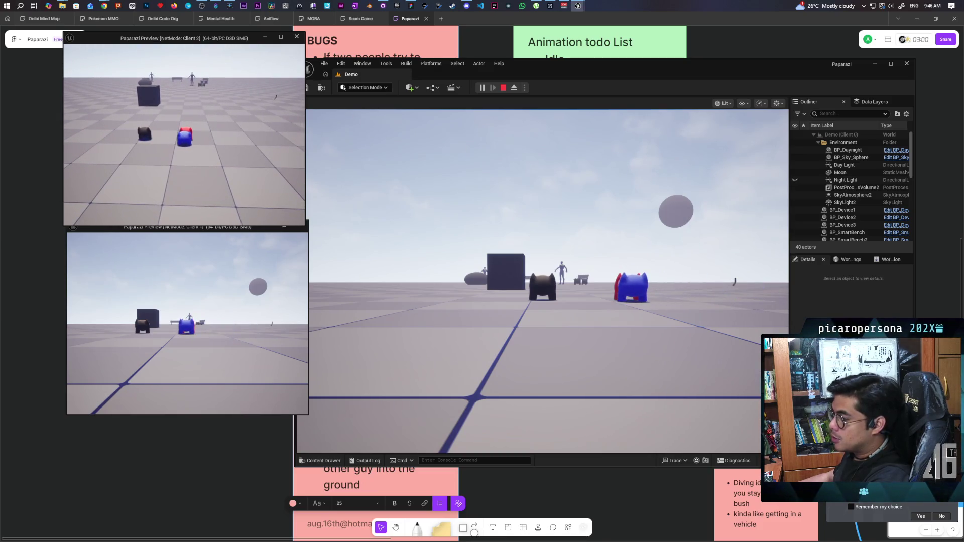
- Walk the blue character onto the red one and make them slide off each other
{"action": "key", "text": "w"}
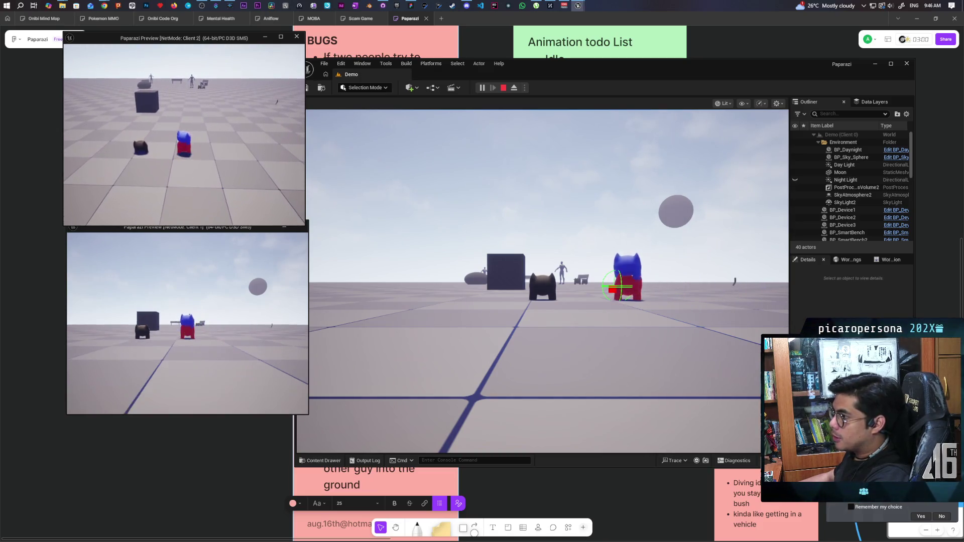
{"action": "key", "text": "a"}
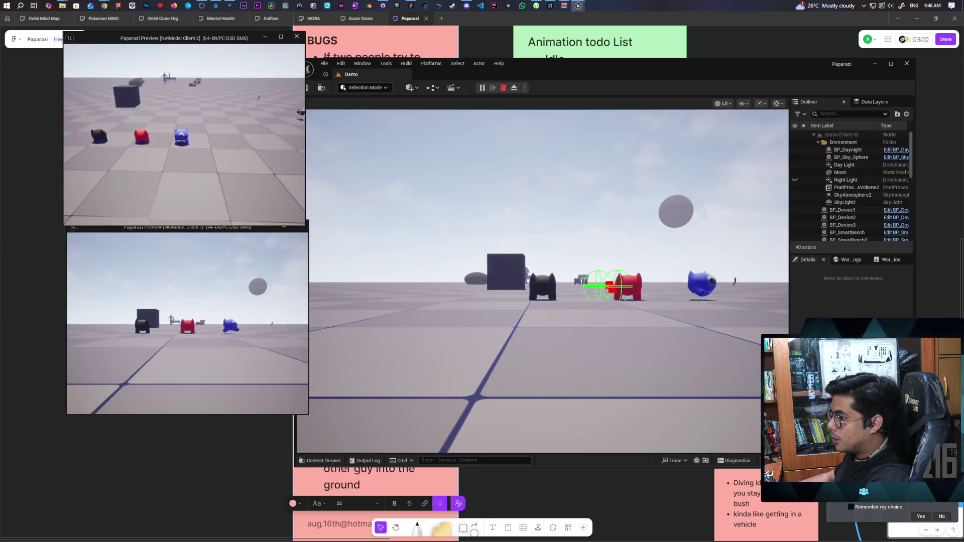
{"action": "key", "text": "s"}
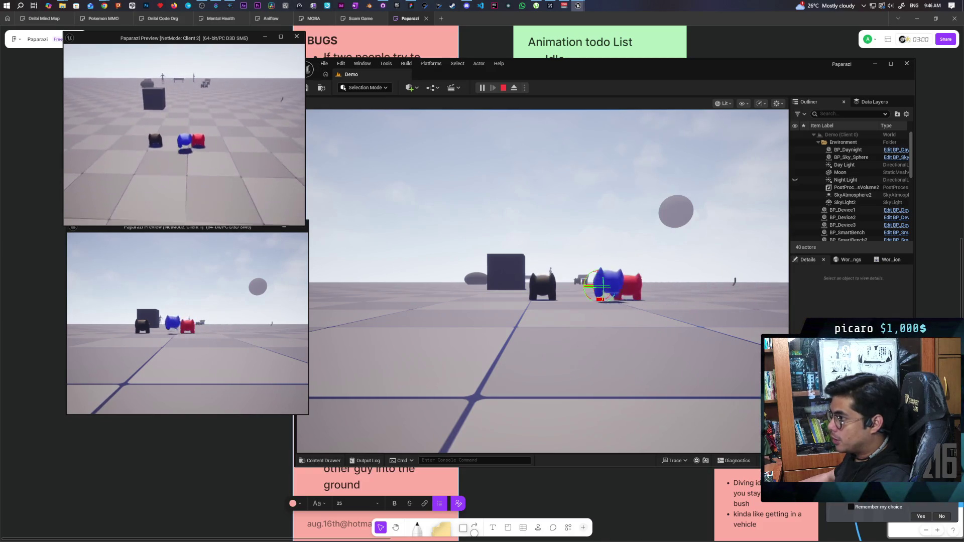
{"action": "key", "text": "w"}
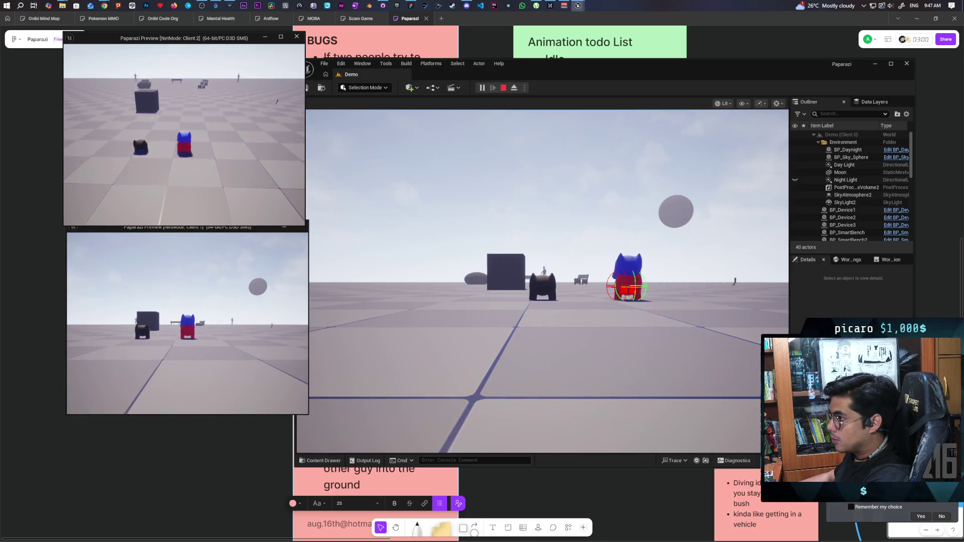
{"action": "key", "text": "a"}
- Switch focus between the Client 1 and Client 2 windows and nudge Client 2 down-left
{"action": "left_click", "coordinate": [239, 261]}
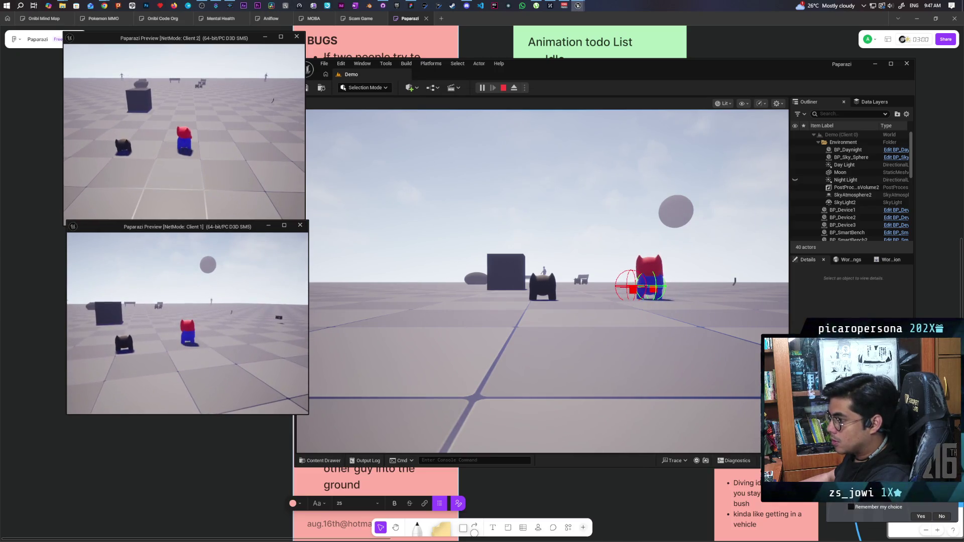
{"action": "key", "text": "alt+Tab"}
{"action": "left_click", "coordinate": [204, 236]}
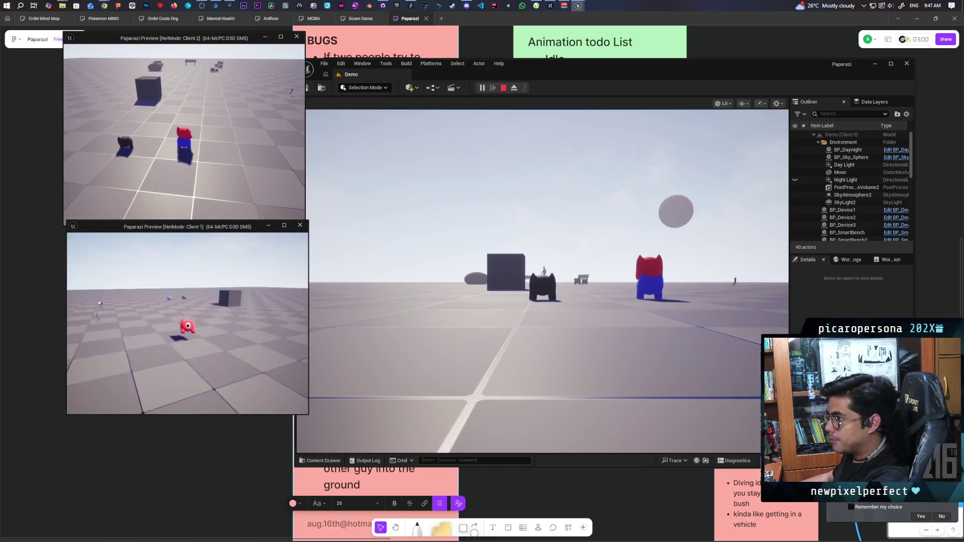
{"action": "key", "text": "alt+Tab"}
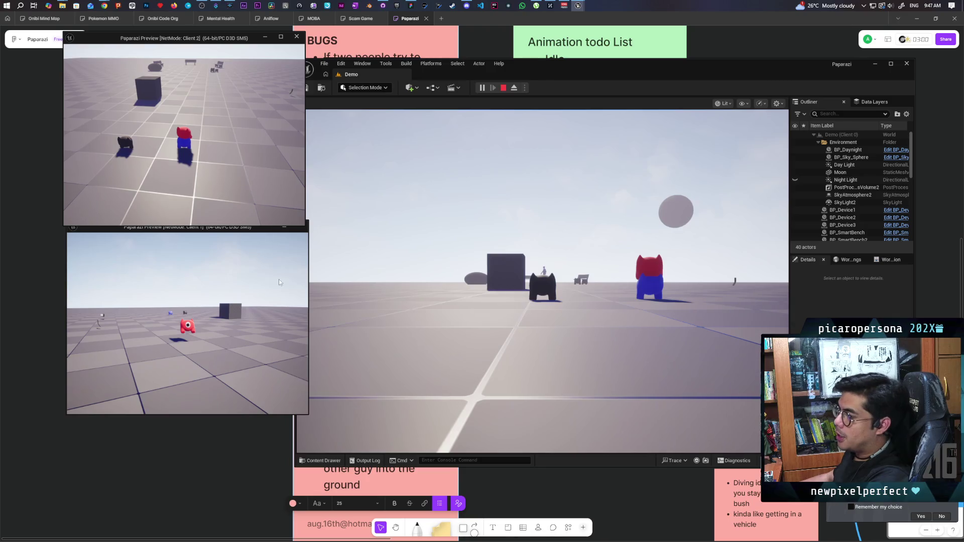
{"action": "left_click_drag", "start_coordinate": [194, 40], "coordinate": [191, 47]}
- Shift the editor window up and right, and stack the Client 1 window below Client 2
{"action": "key", "text": "alt+Tab"}
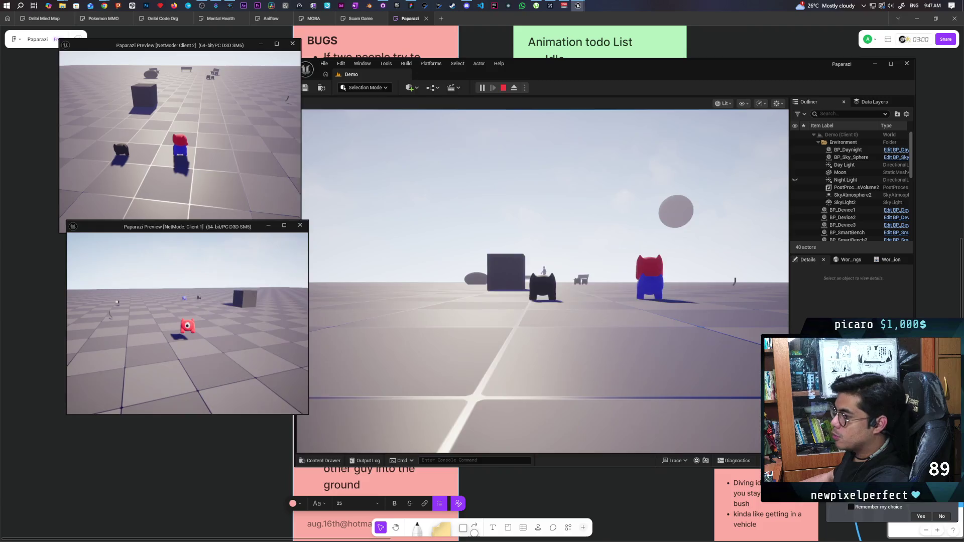
{"action": "key", "text": "alt+Tab"}
{"action": "mouse_move", "coordinate": [570, 68]}
{"action": "left_mouse_down"}
{"action": "mouse_move", "coordinate": [608, 74]}
{"action": "mouse_move", "coordinate": [586, 56]}
{"action": "left_mouse_up"}
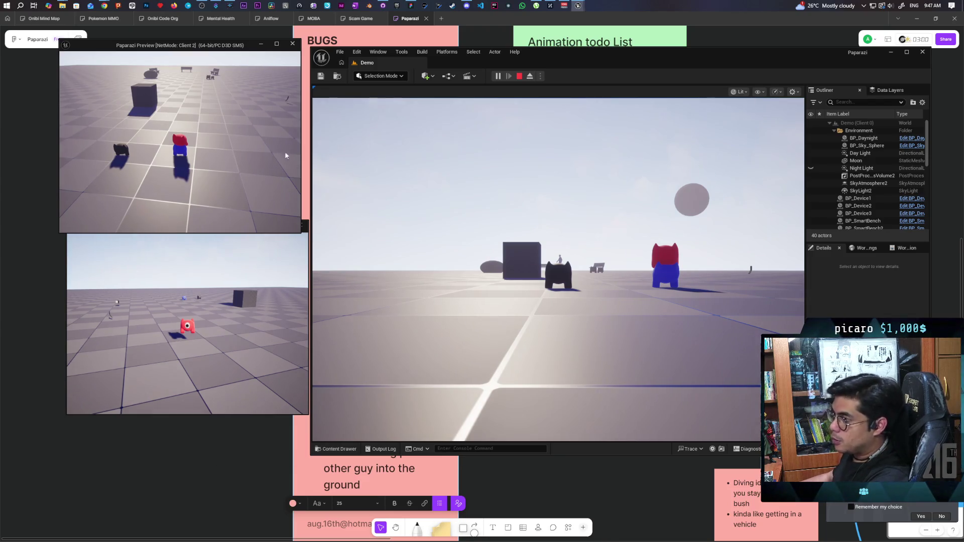
{"action": "left_click", "coordinate": [218, 286]}
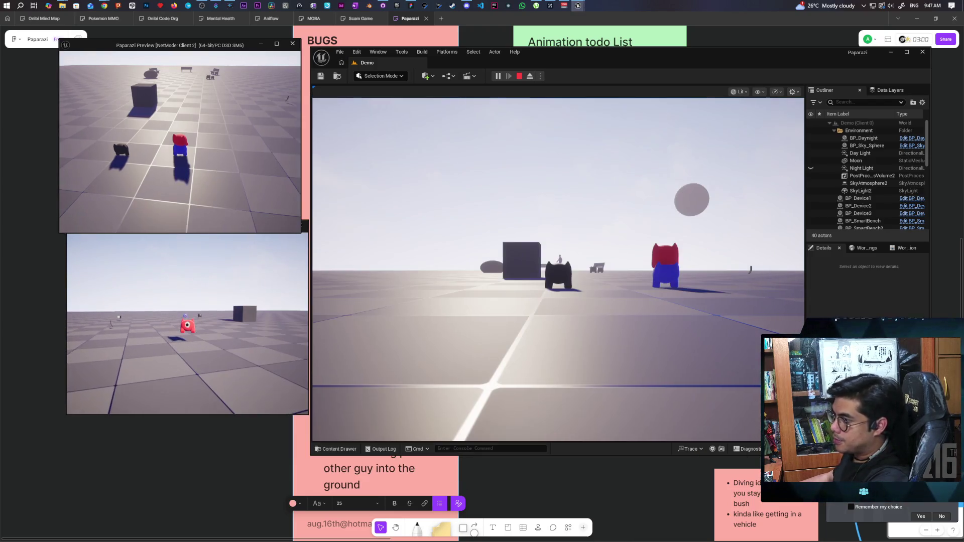
{"action": "key", "text": "alt+Tab"}
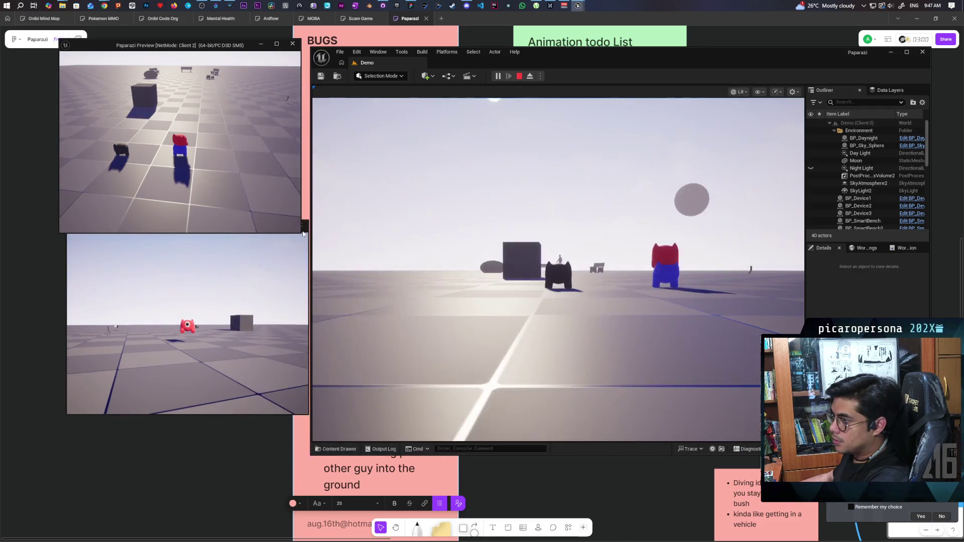
{"action": "left_click_drag", "start_coordinate": [307, 232], "coordinate": [295, 257]}
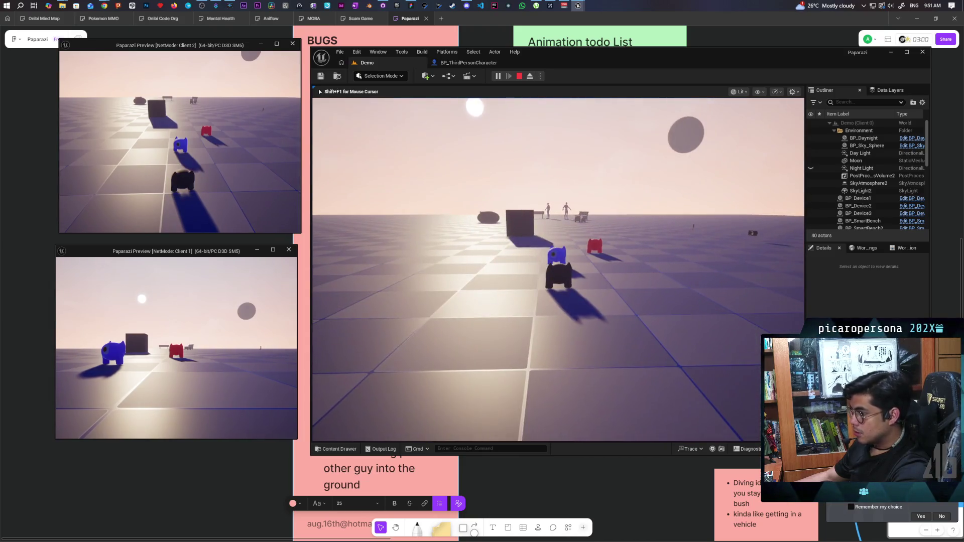
- Run show Collision in the main game view's console to display collision shapes
{"action": "key", "text": "grave"}
{"action": "key", "text": "Up"}
{"action": "key", "text": "Up"}
{"action": "key", "text": "Return"}
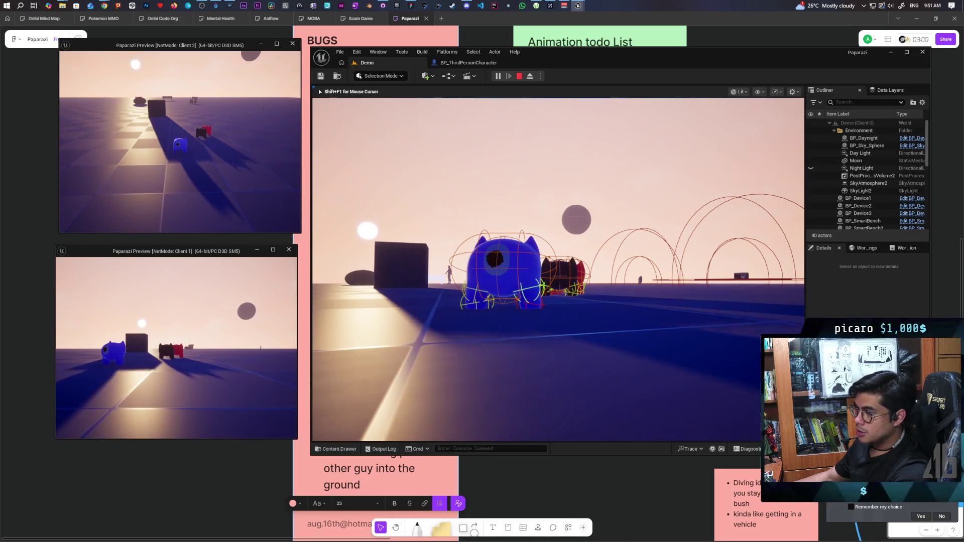
- Run p.NetShowCorrections 1 in the Client 2 console
{"action": "key", "text": "shift+F1"}
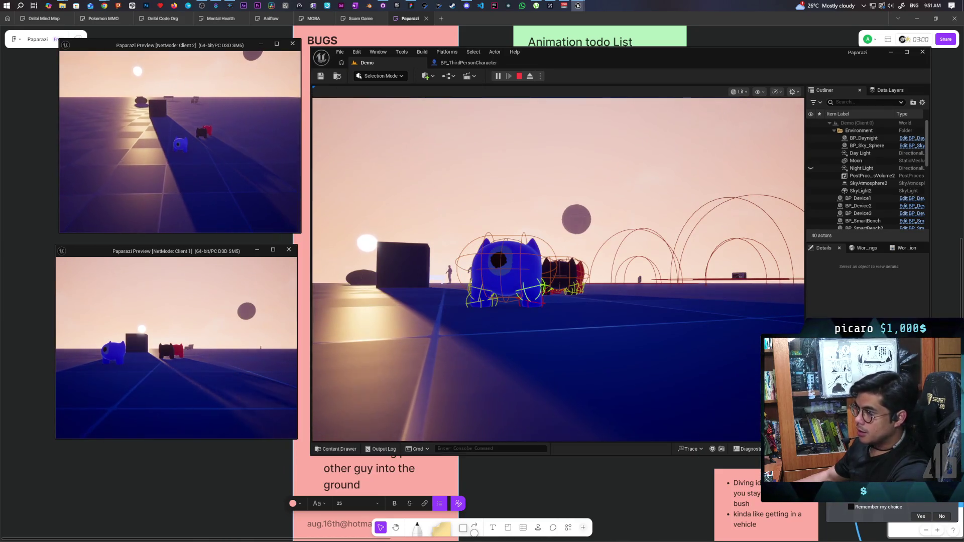
{"action": "left_click", "coordinate": [224, 139]}
{"action": "key", "text": "grave"}
{"action": "key", "text": "Up"}
{"action": "key", "text": "Return"}
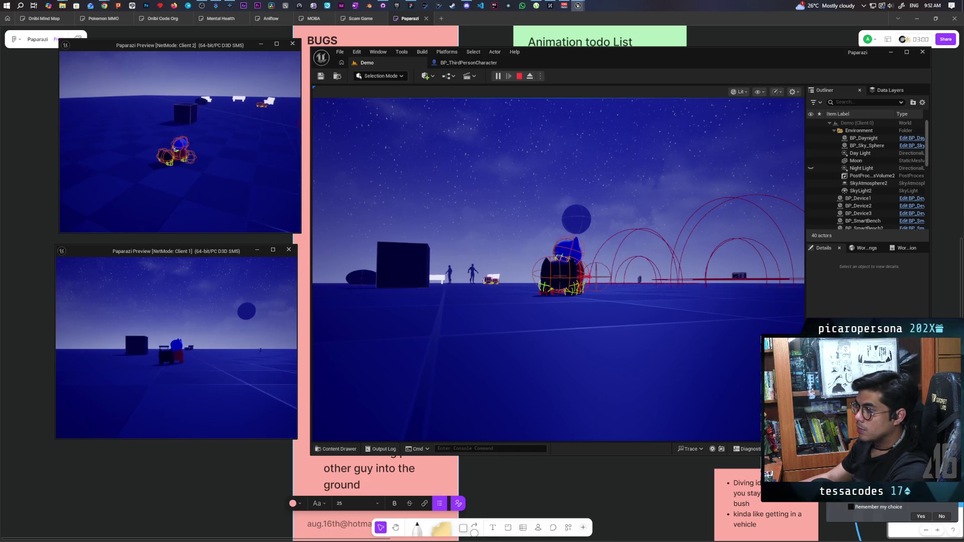
- Walk the Client 1 character across the grid, then stop the play session
{"action": "left_click", "coordinate": [131, 260]}
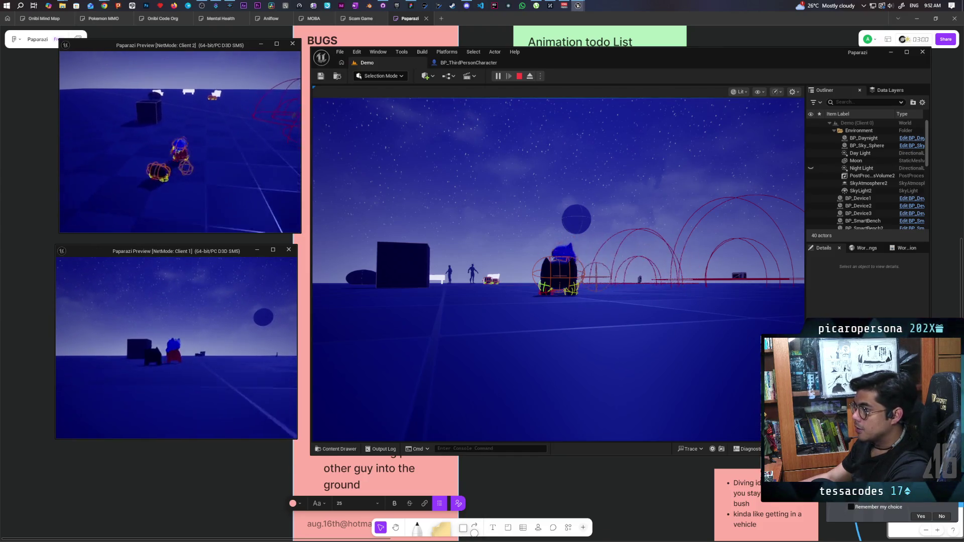
{"action": "key", "text": "w"}
{"action": "key", "text": "w"}
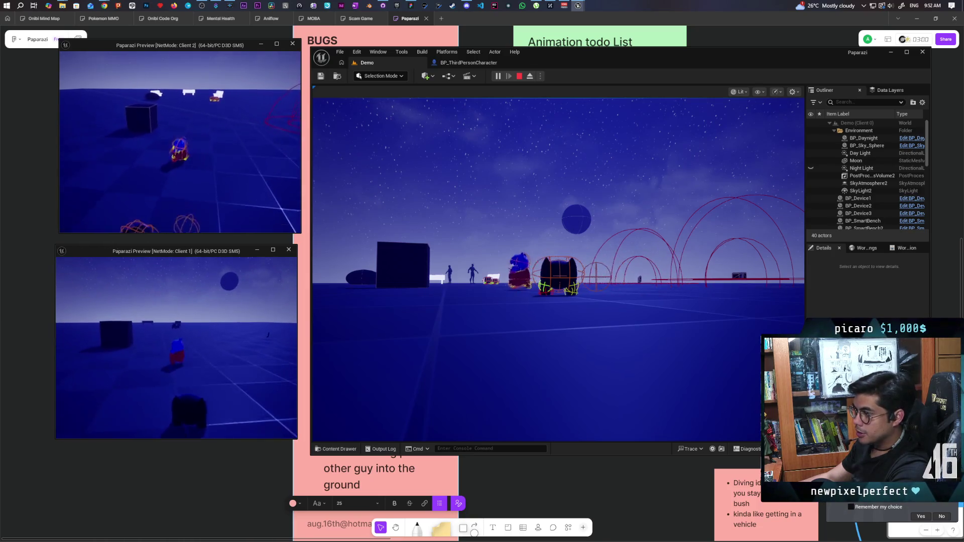
{"action": "key", "text": "Escape"}
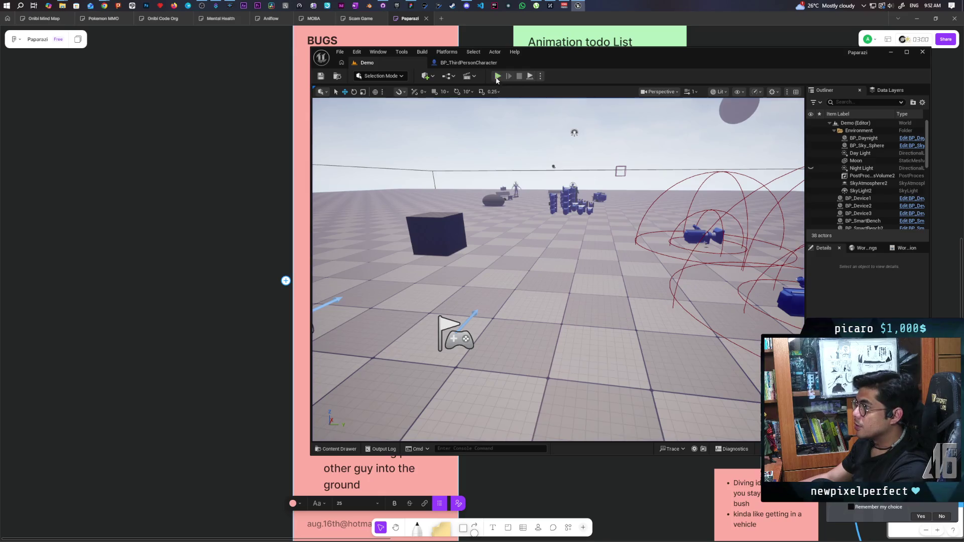
- Start a new two-client play session and walk the blue character onto the red one
{"action": "key", "text": "alt+p"}
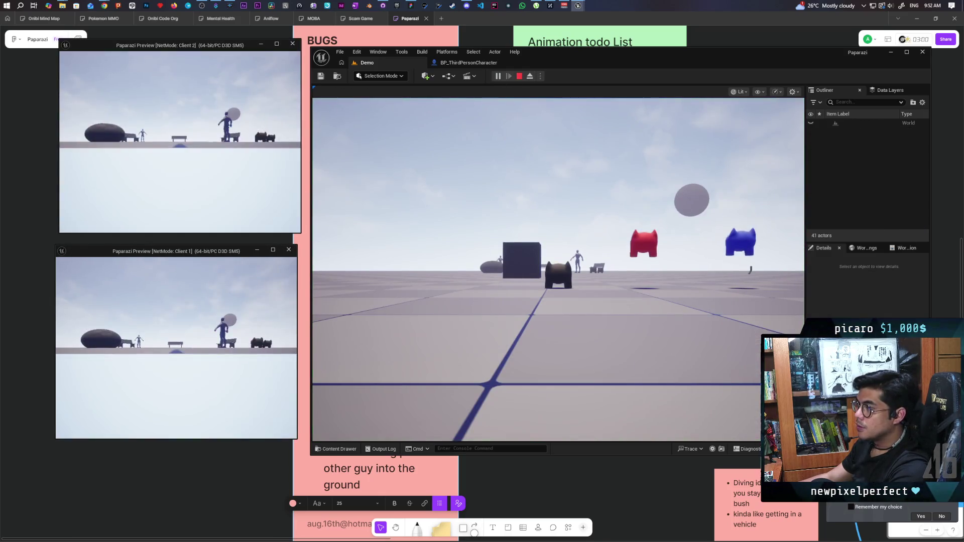
{"action": "key", "text": "alt+Tab"}
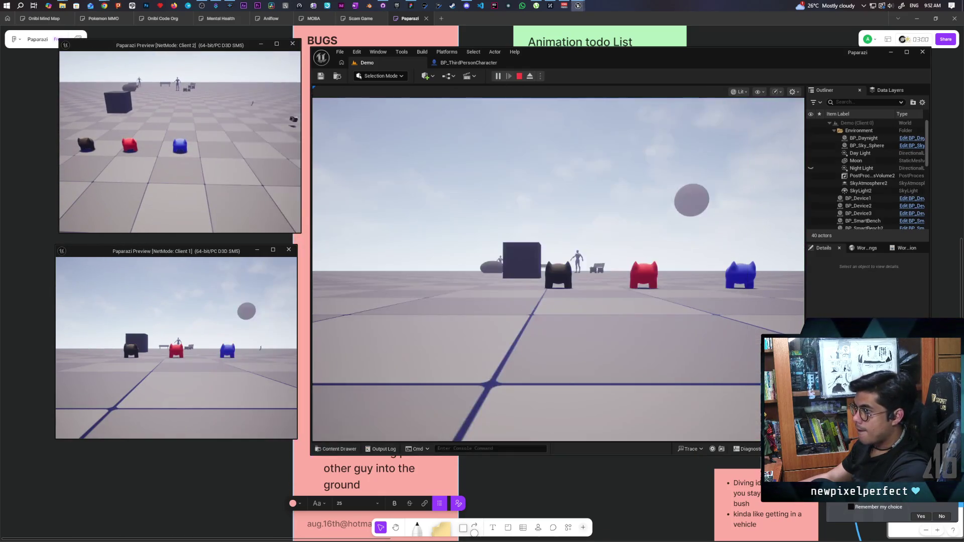
{"action": "key", "text": "w"}
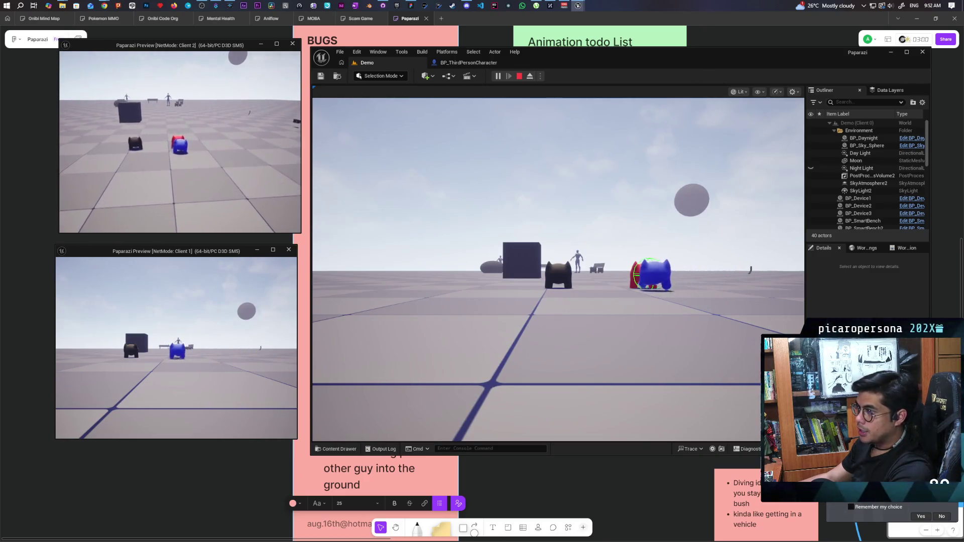
{"action": "key", "text": "w"}
{"action": "key", "text": "w"}
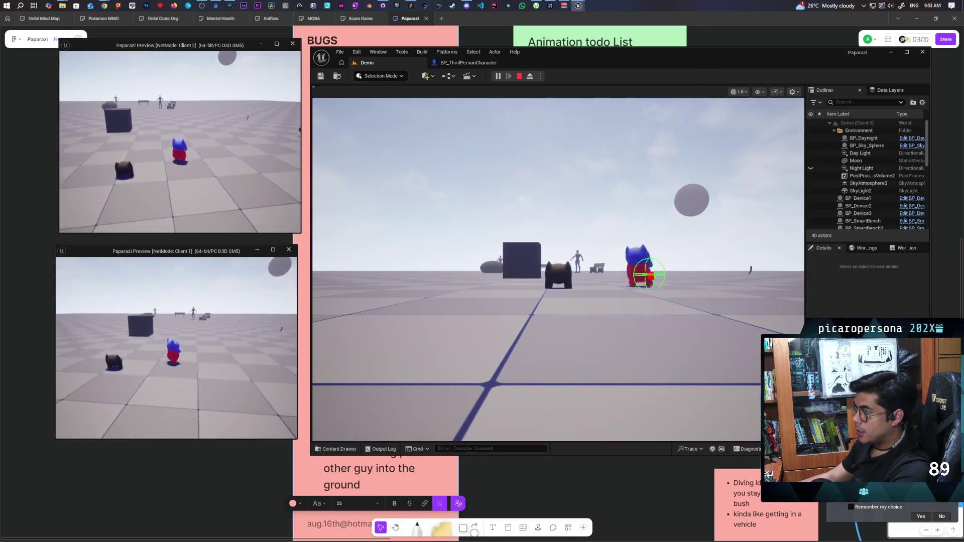
{"action": "key", "text": "w"}
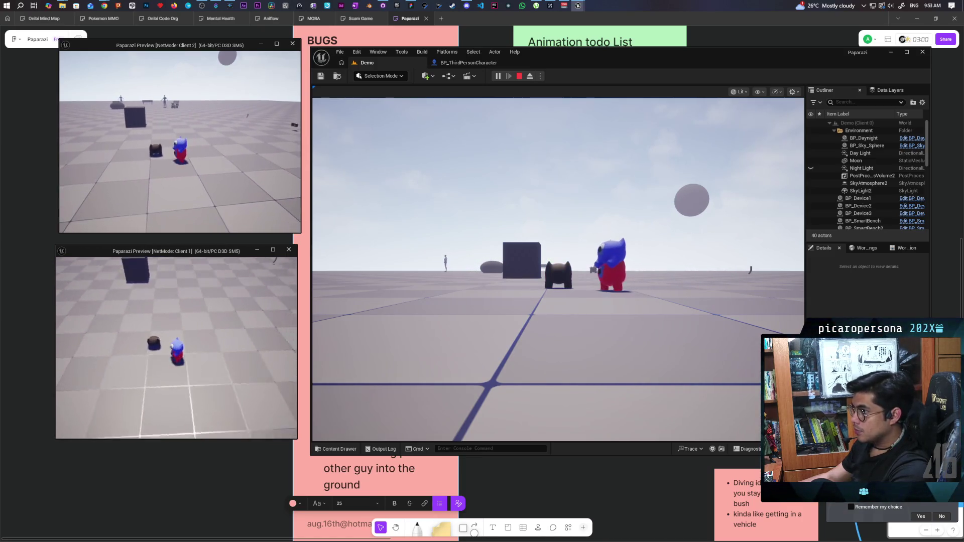
{"action": "key", "text": "alt+Tab"}
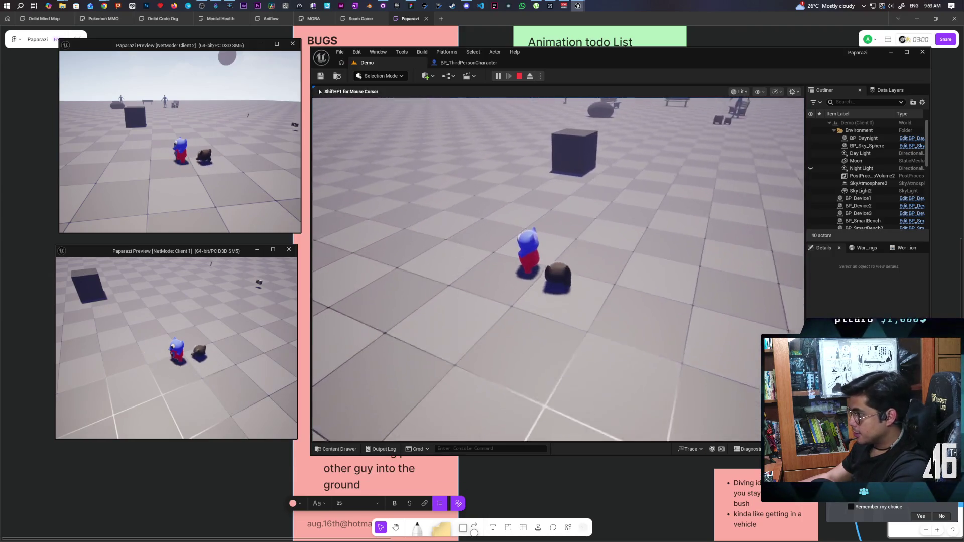
- Tilt the camera up, walk the stacked character toward the box and bench, then stop playing
{"action": "key", "text": "e"}
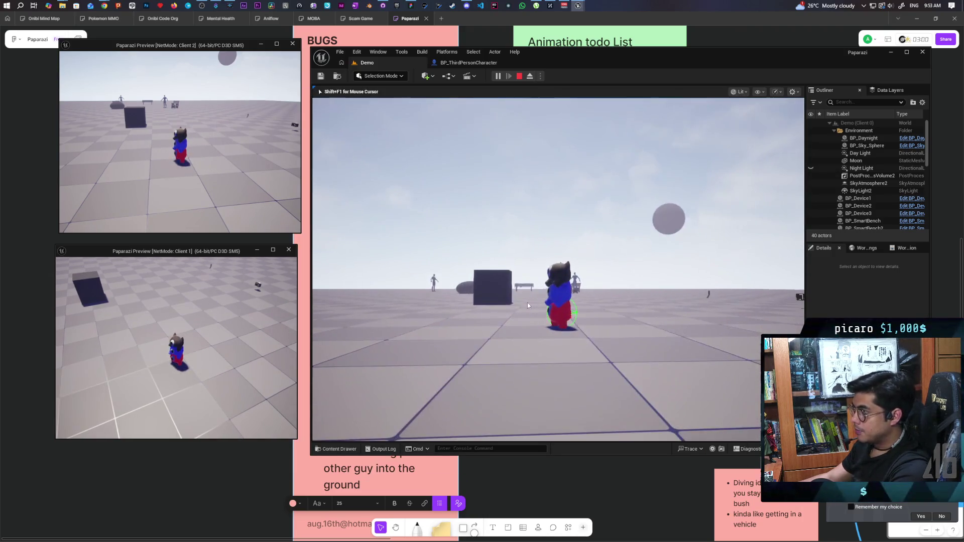
{"action": "key", "text": "w"}
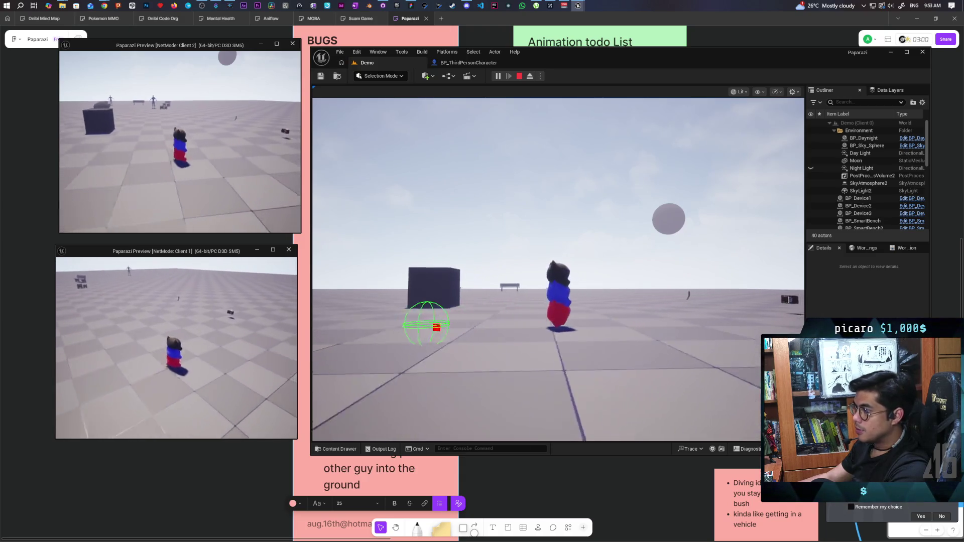
{"action": "key", "text": "w"}
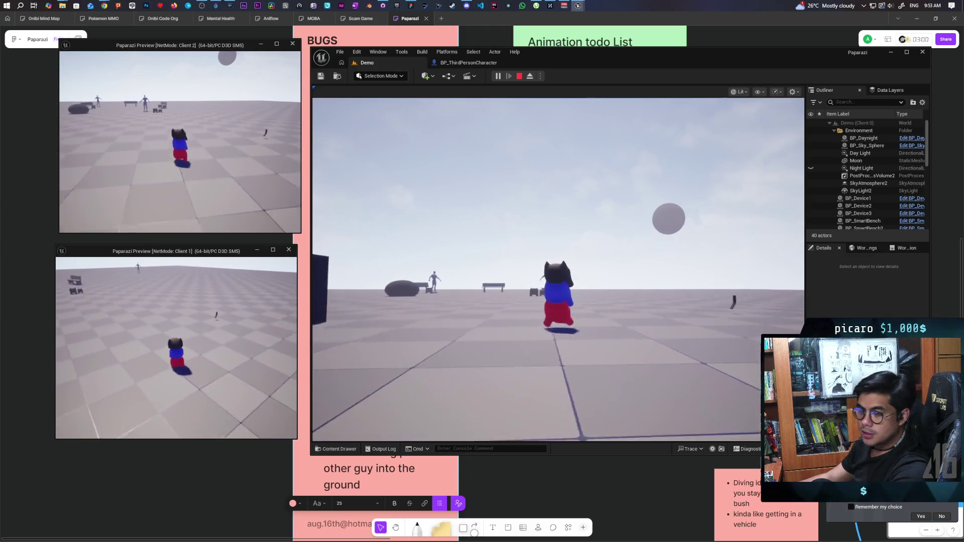
{"action": "key", "text": "w"}
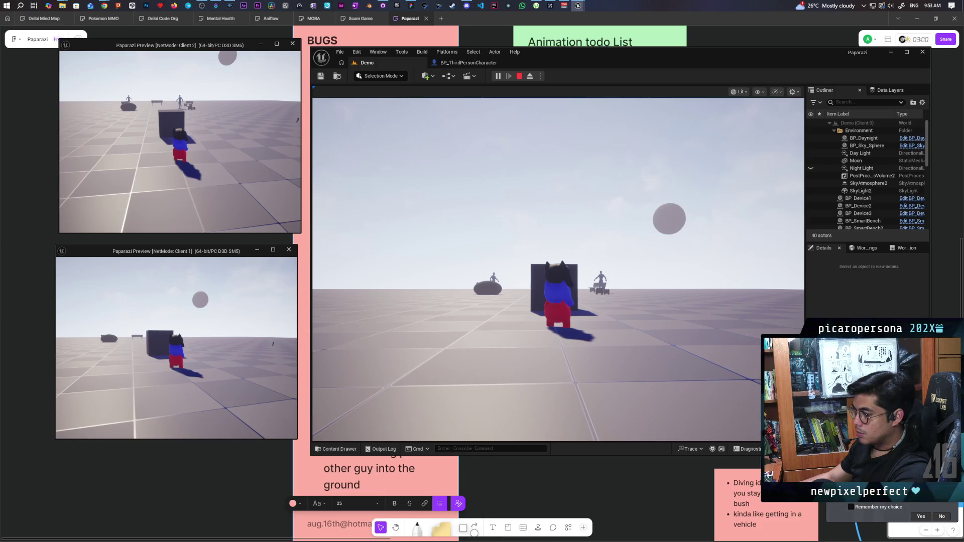
{"action": "key", "text": "Escape"}
- Start a new multiplayer session and walk the blue character around and past the red one
{"action": "left_click", "coordinate": [497, 77]}
{"action": "key", "text": "alt+Tab"}
{"action": "key", "text": "alt+Tab"}
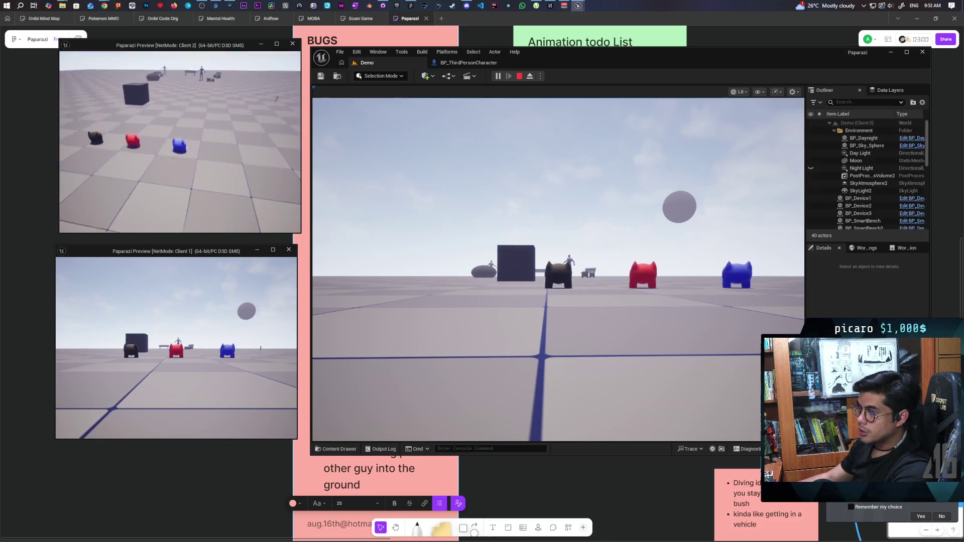
{"action": "key", "text": "w"}
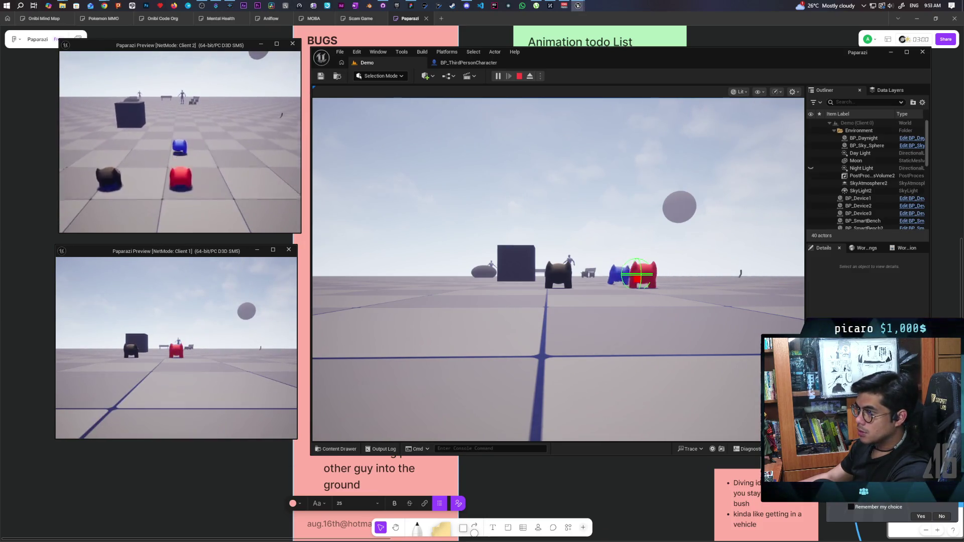
{"action": "key", "text": "w"}
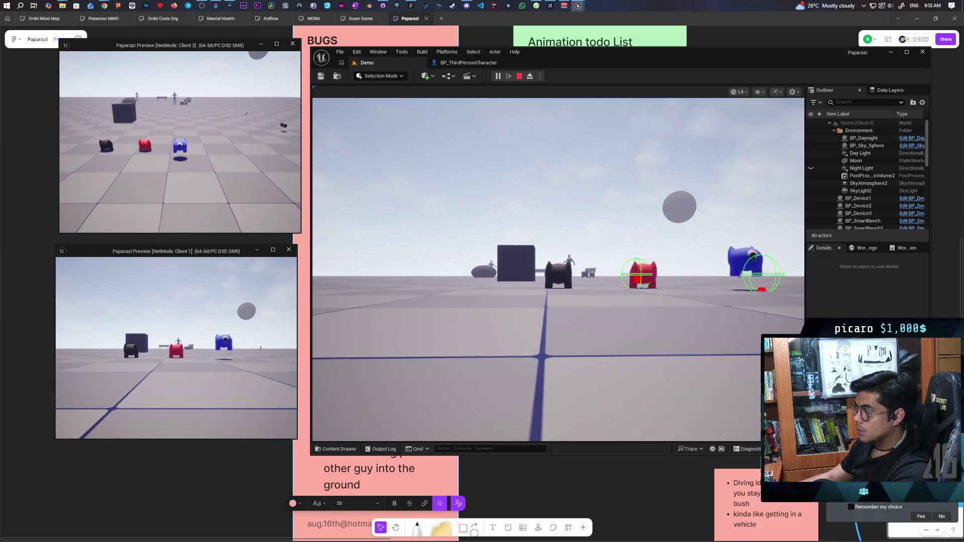
{"action": "key", "text": "w"}
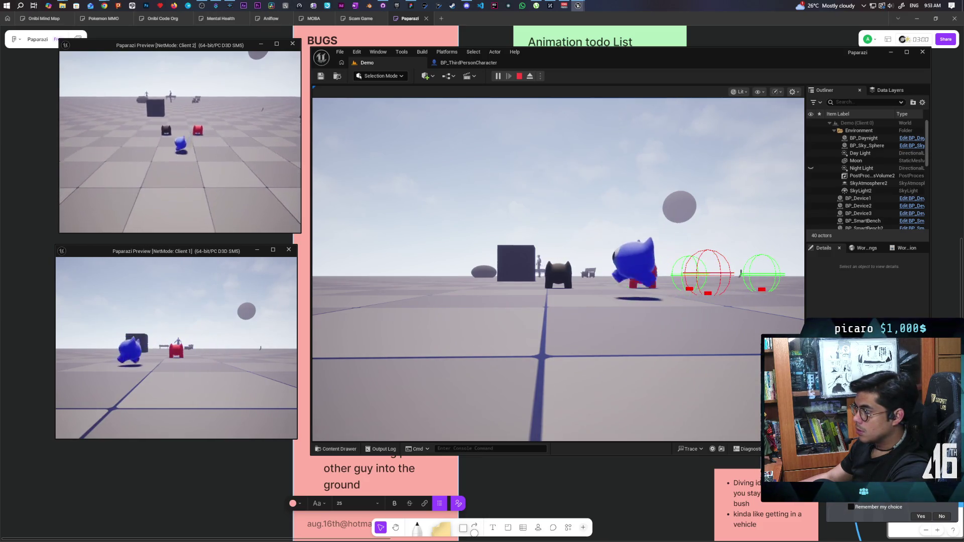
{"action": "key", "text": "w"}
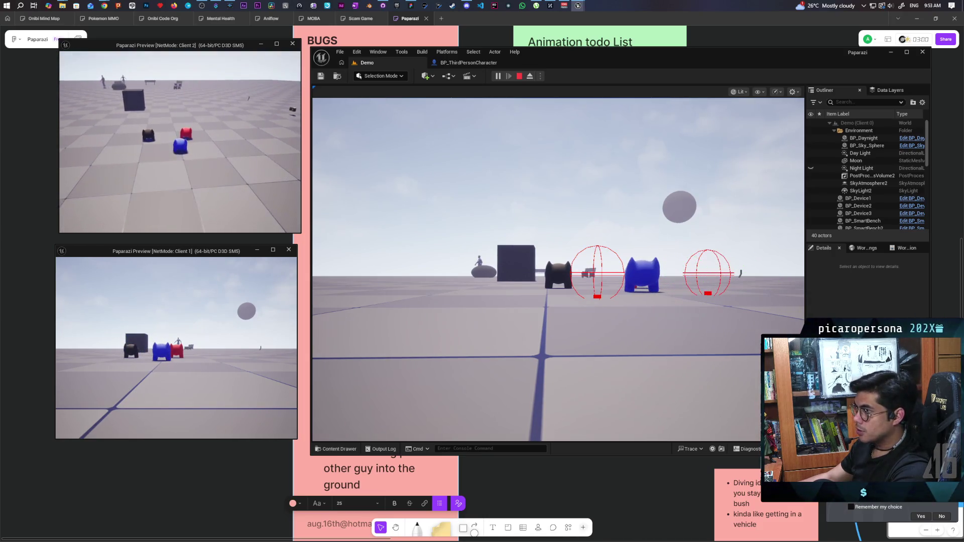
- Rerun show Collision in Client 2, press the blue character onto the red, and eject/repossess with F8
{"action": "key", "text": "grave"}
{"action": "key", "text": "Up"}
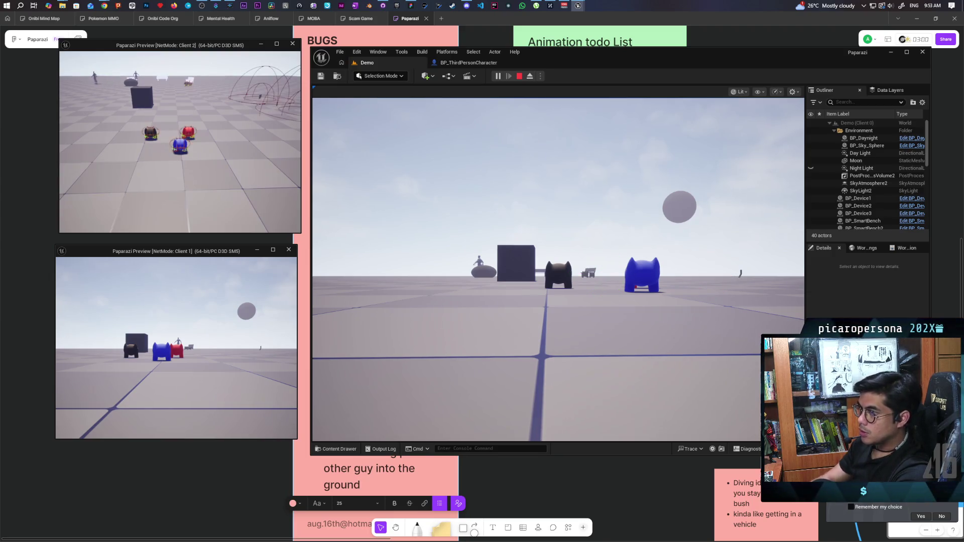
{"action": "key", "text": "w"}
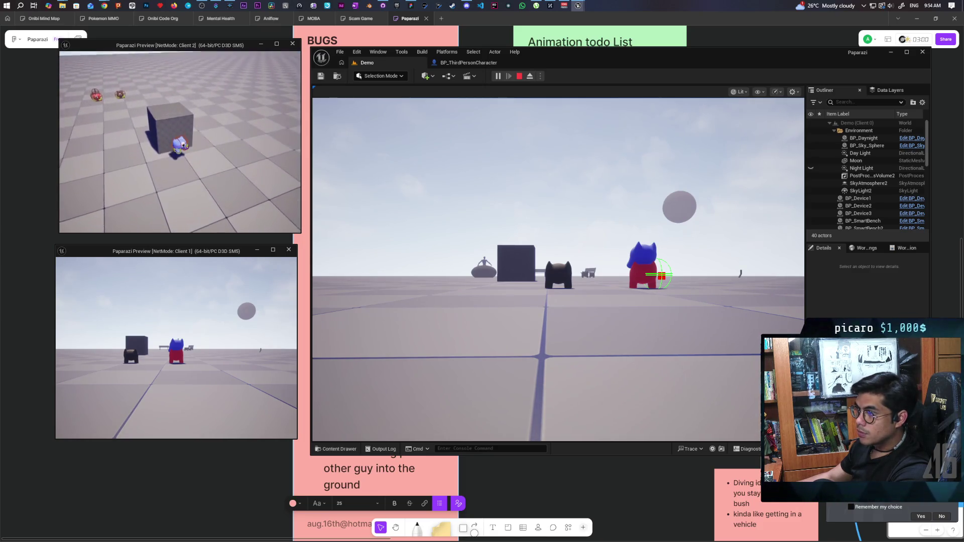
{"action": "key", "text": "F8"}
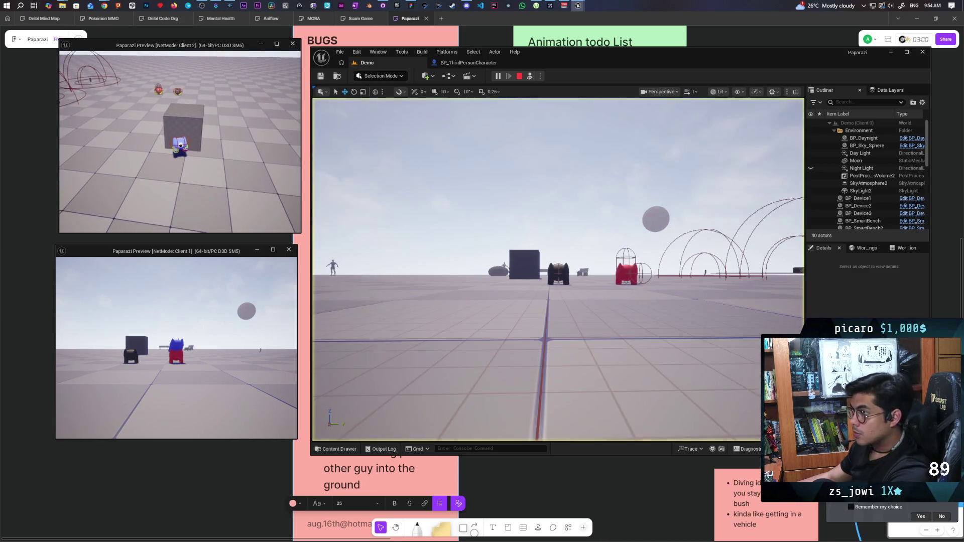
{"action": "key", "text": "alt+Tab"}
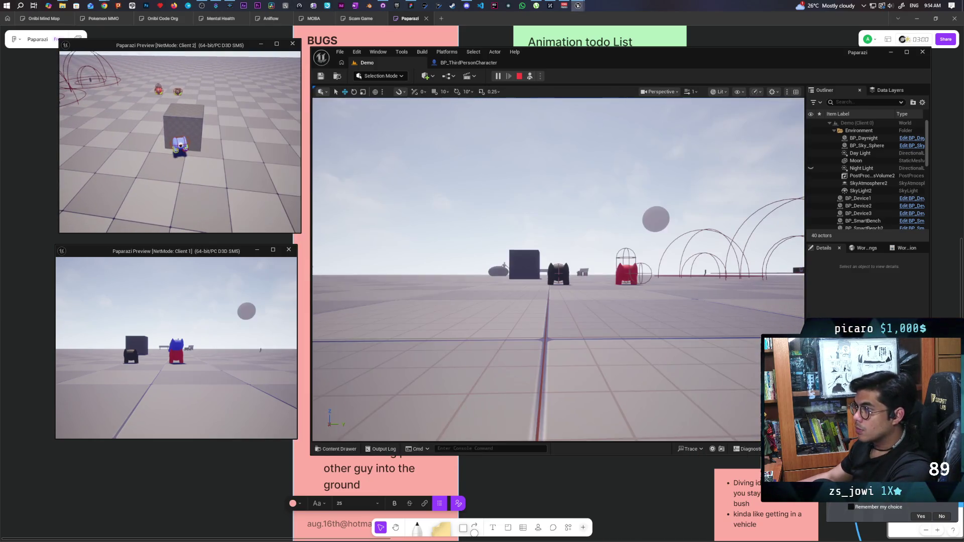
{"action": "key", "text": "F8"}
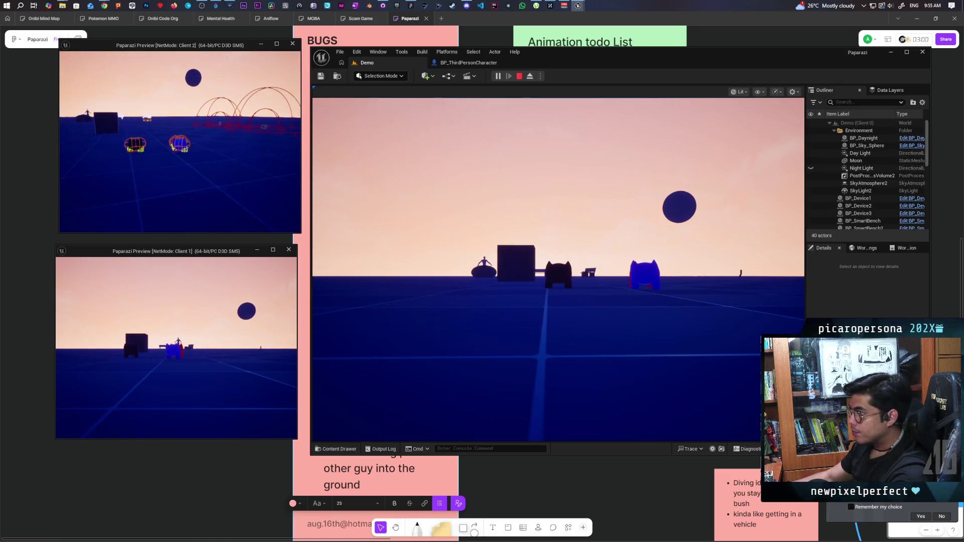
{"action": "key", "text": "alt+Tab"}
- Run show collision in both the main viewport and the Client 1 console
{"action": "key", "text": "grave"}
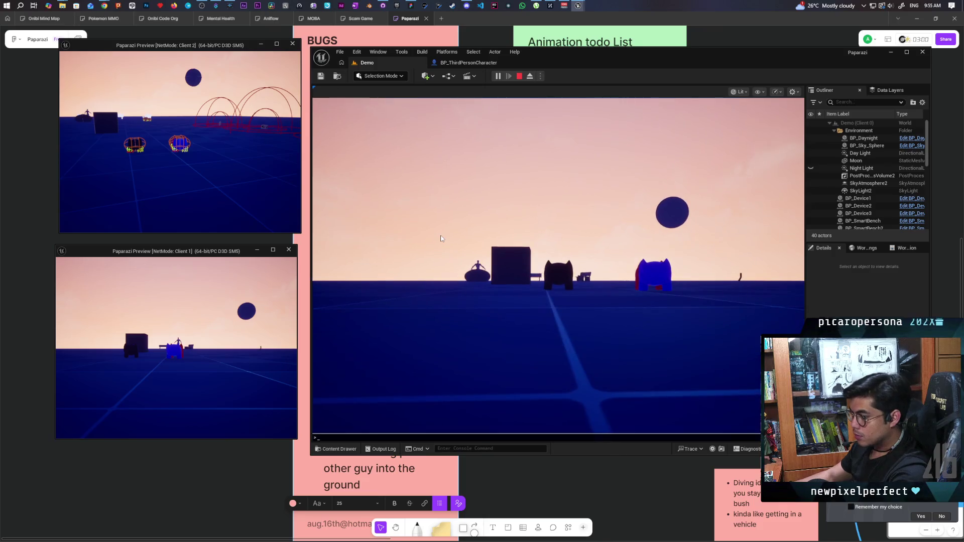
{"action": "key", "text": "Up"}
{"action": "key", "text": "Return"}
{"action": "left_click", "coordinate": [441, 238]}
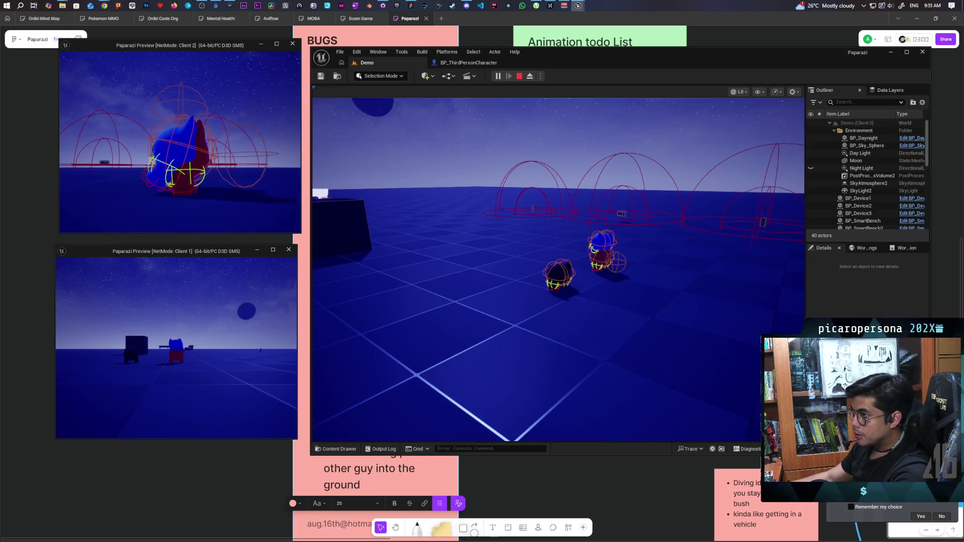
{"action": "key", "text": "grave"}
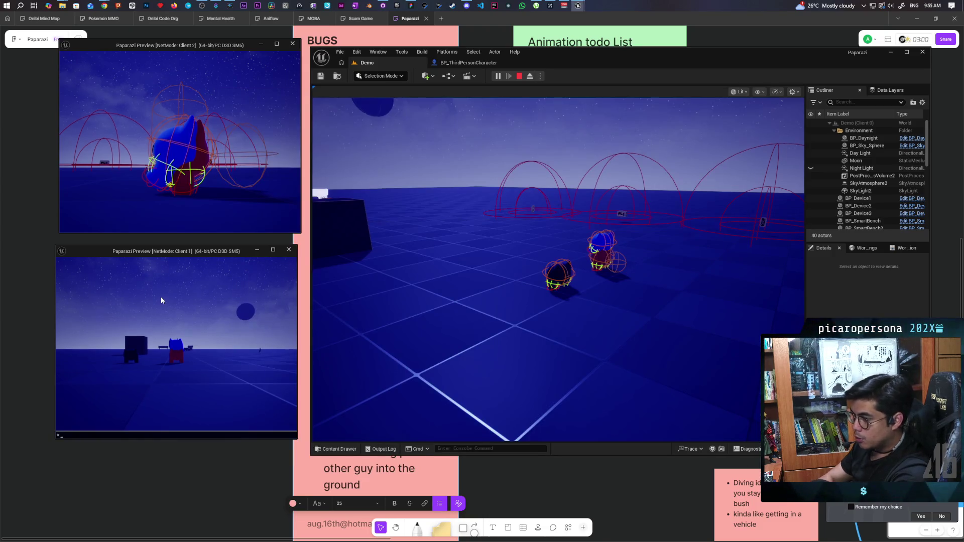
{"action": "type", "text": "show collision"}
{"action": "key", "text": "Return"}
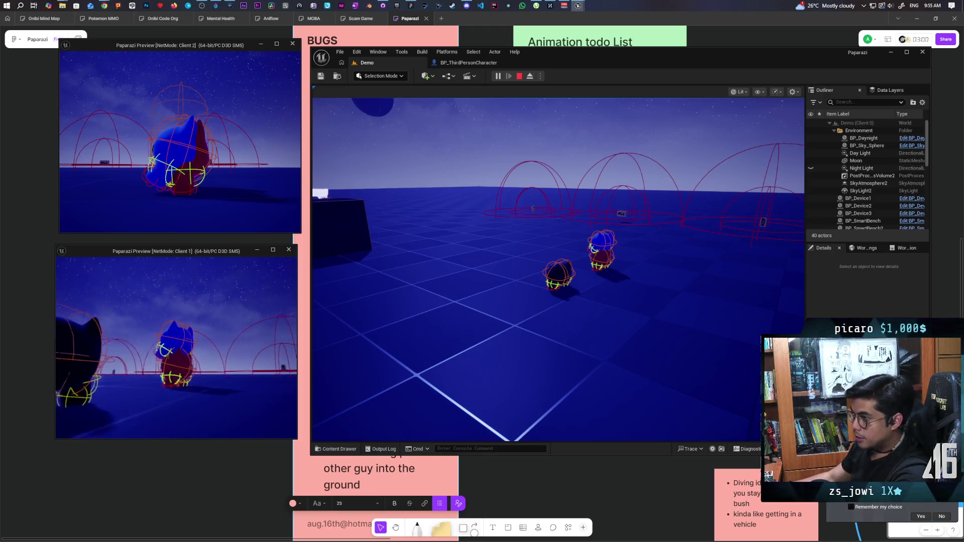
- Walk the blue character beside the red one in Client 2, then bring the Twitch stream forward
{"action": "left_click", "coordinate": [213, 195]}
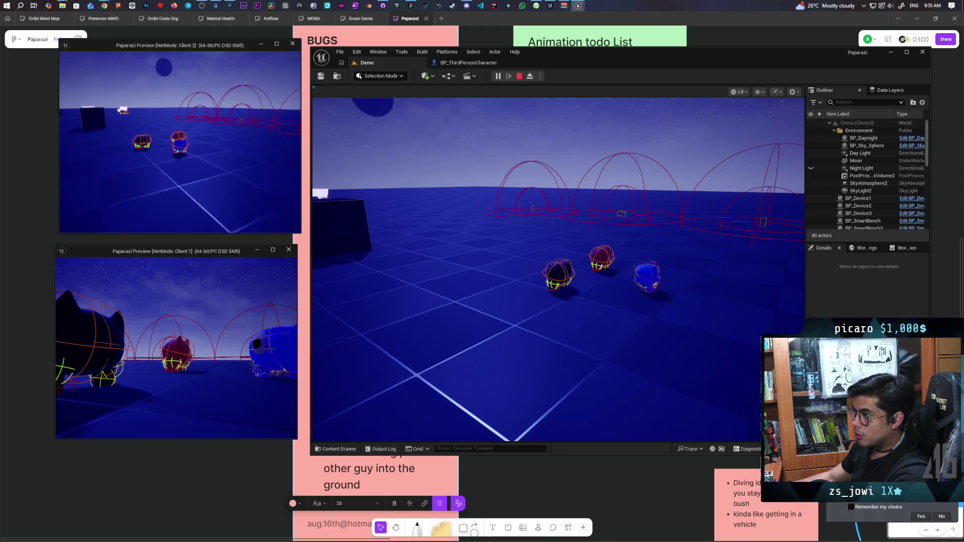
{"action": "key", "text": "w"}
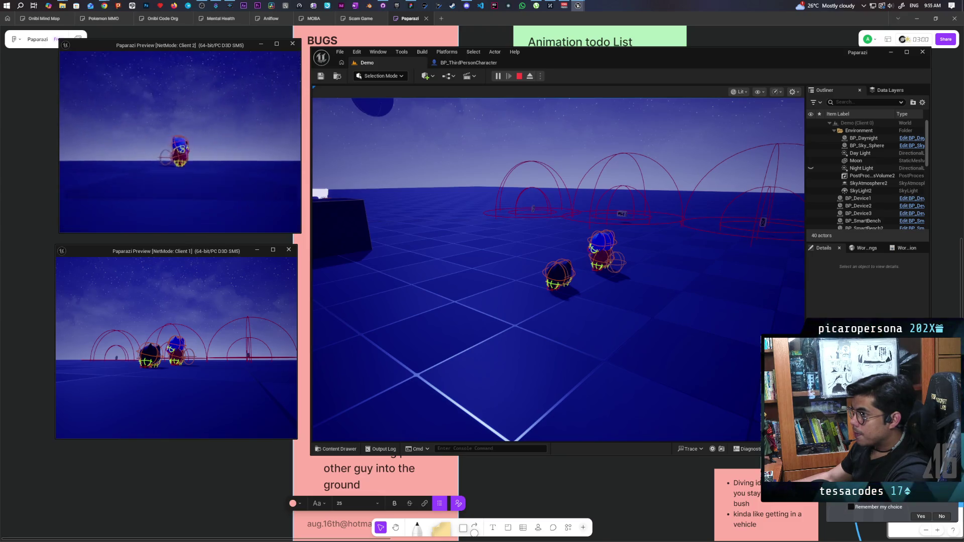
{"action": "left_click", "coordinate": [269, 271]}
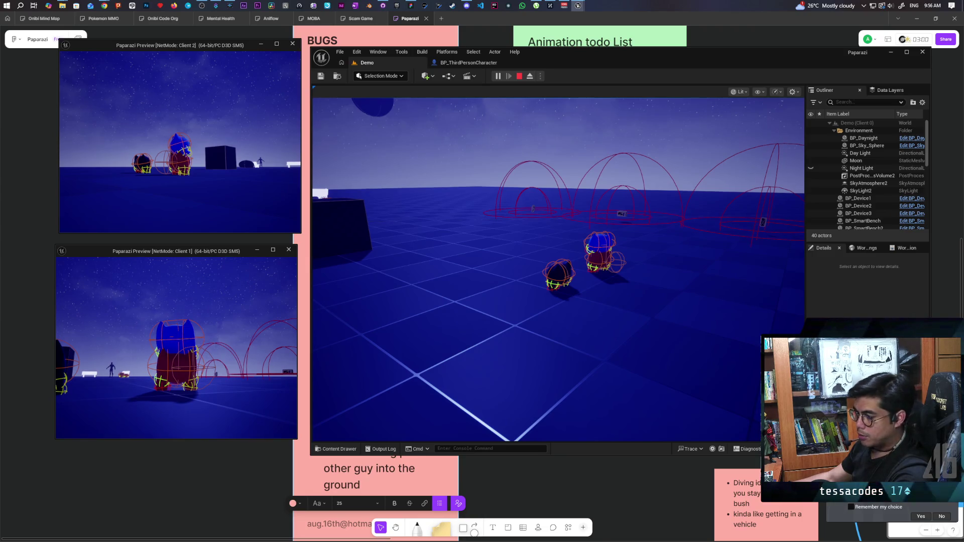
{"action": "mouse_move", "coordinate": [104, 5]}
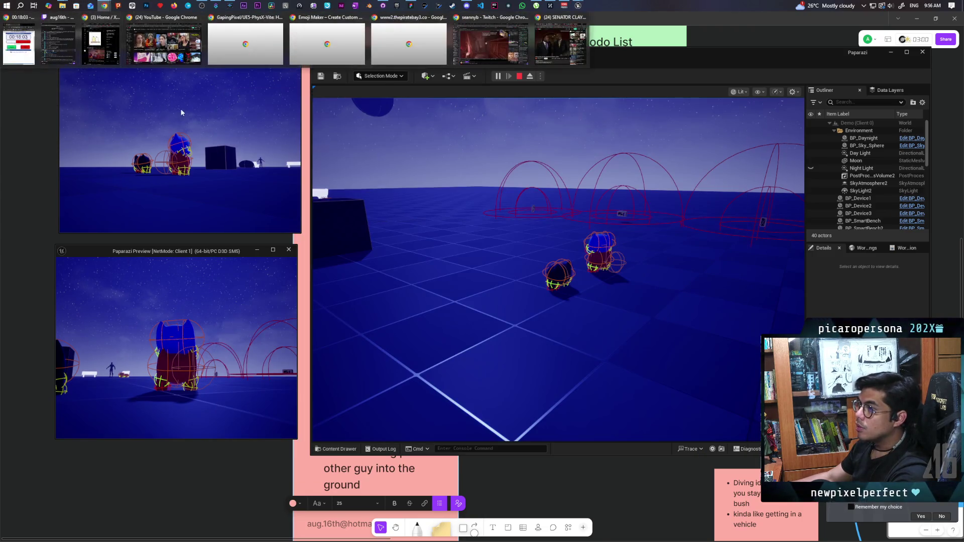
{"action": "left_click", "coordinate": [490, 44]}
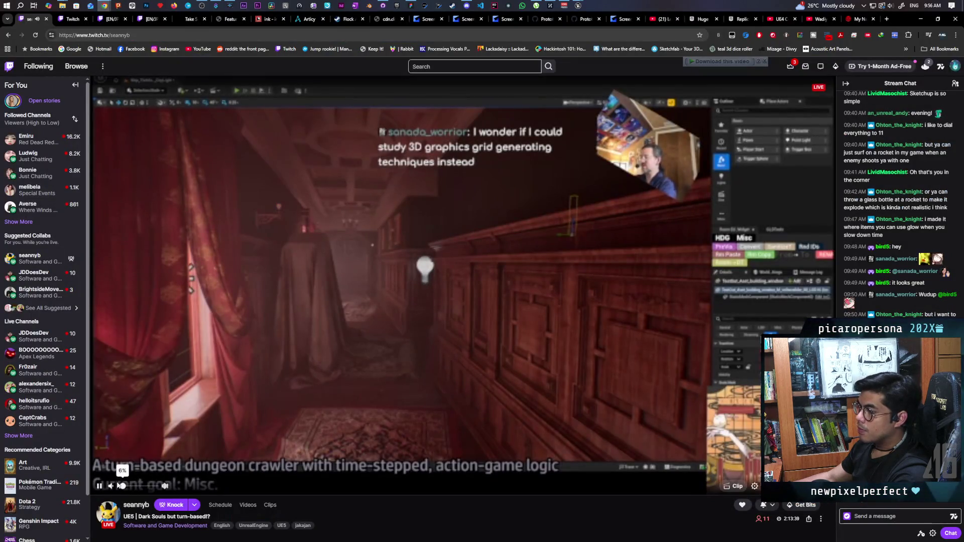
{"action": "left_click", "coordinate": [921, 18]}
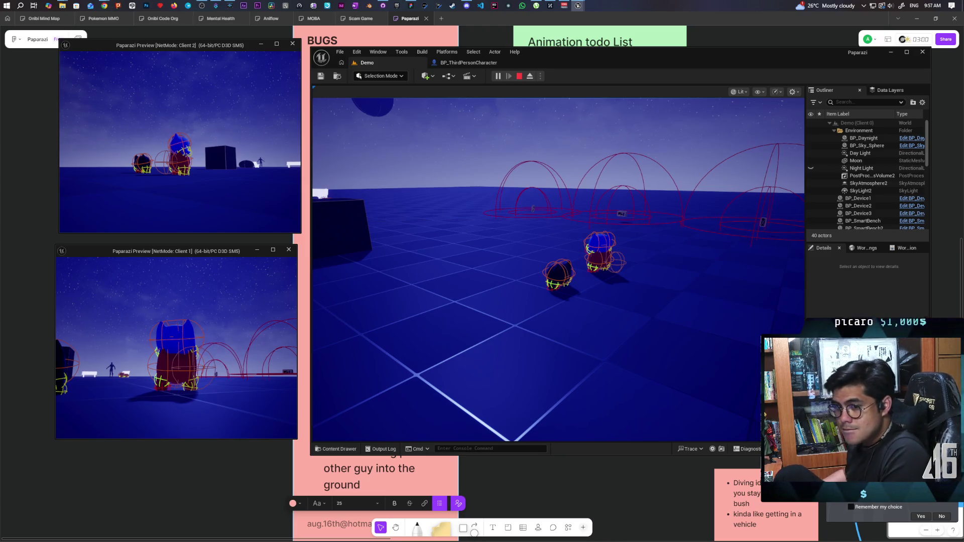
- Walk the blue character beside the red one in Client 2, then stop the play session
{"action": "left_click", "coordinate": [294, 110]}
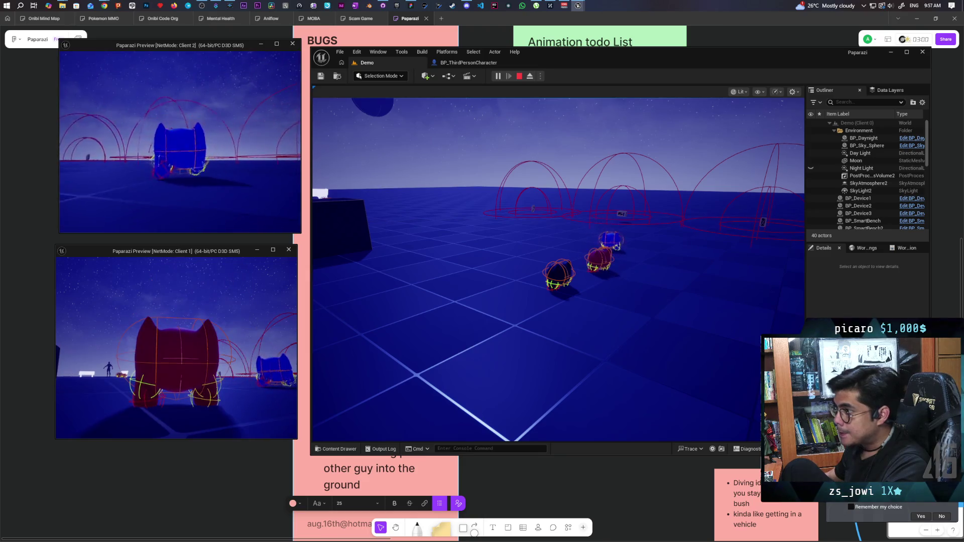
{"action": "key", "text": "w"}
{"action": "key", "text": "w"}
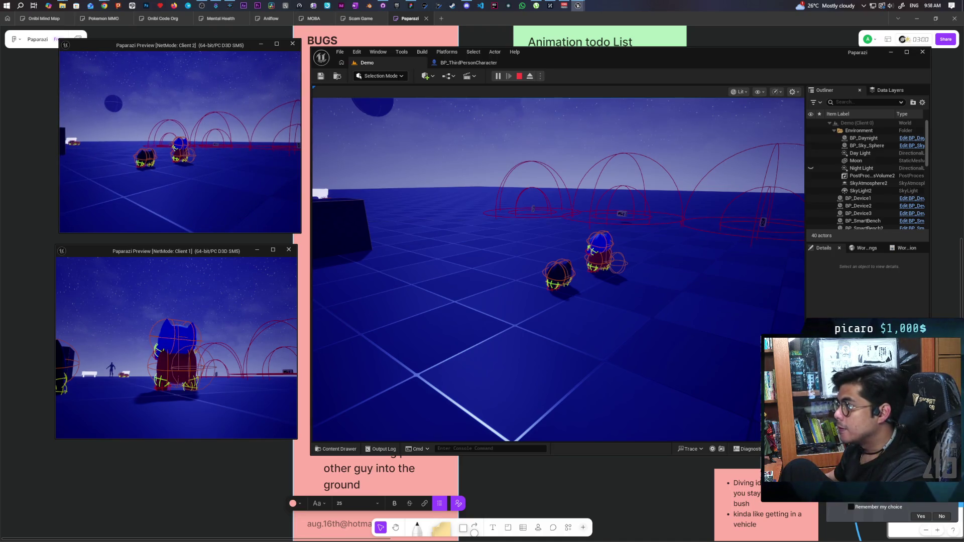
{"action": "key", "text": "Escape"}
- Maximize the BP_ThirdPersonCharacter graph and bring the piggyback stacking nodes into view
{"action": "left_click", "coordinate": [468, 62]}
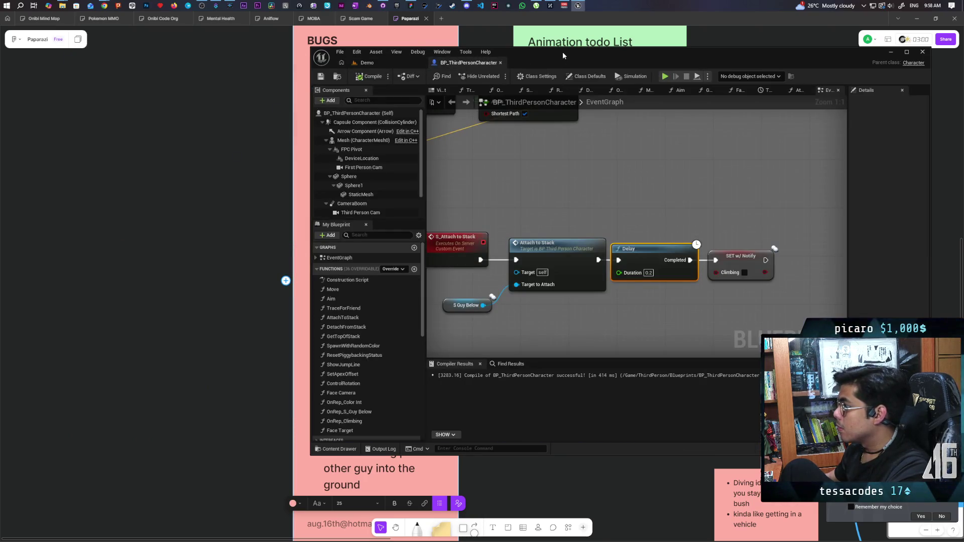
{"action": "double_click", "coordinate": [563, 53]}
{"action": "scroll", "coordinate": [451, 123], "scroll_direction": "down", "scroll_amount": 7}
{"action": "scroll", "coordinate": [606, 165], "scroll_direction": "up", "scroll_amount": 5}
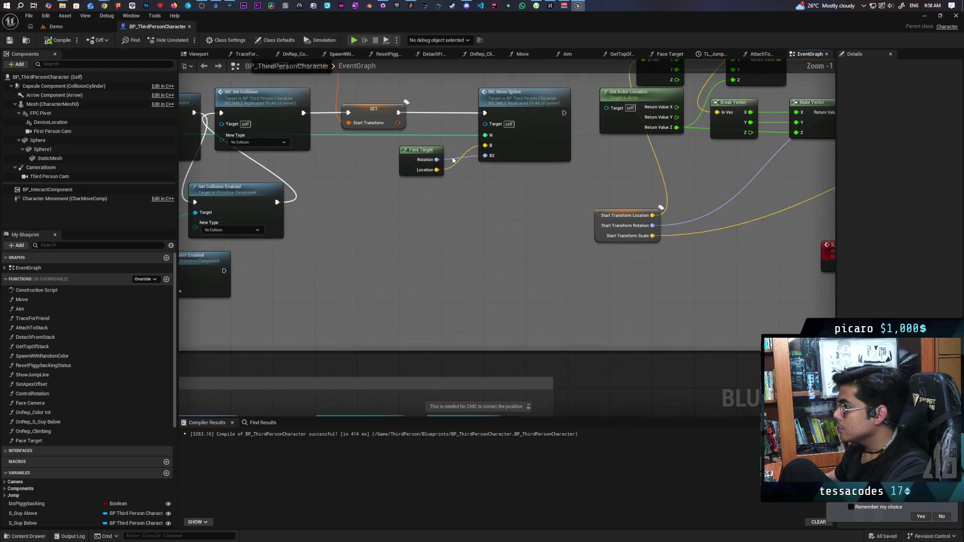
{"action": "scroll", "coordinate": [534, 170], "scroll_direction": "up", "scroll_amount": 1}
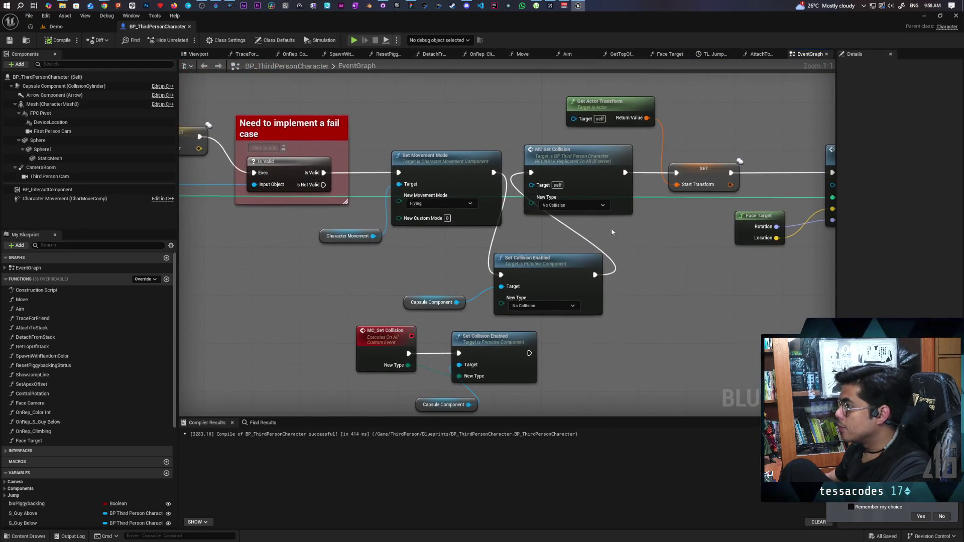
{"action": "left_click_drag", "start_coordinate": [538, 133], "coordinate": [576, 278]}
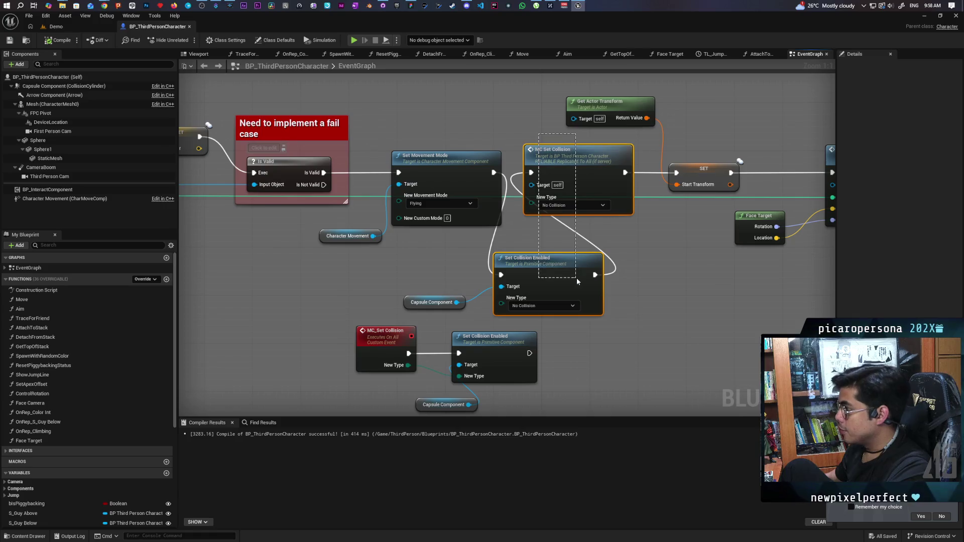
{"action": "scroll", "coordinate": [663, 254], "scroll_direction": "down", "scroll_amount": 3}
{"action": "scroll", "coordinate": [665, 254], "scroll_direction": "up", "scroll_amount": 2}
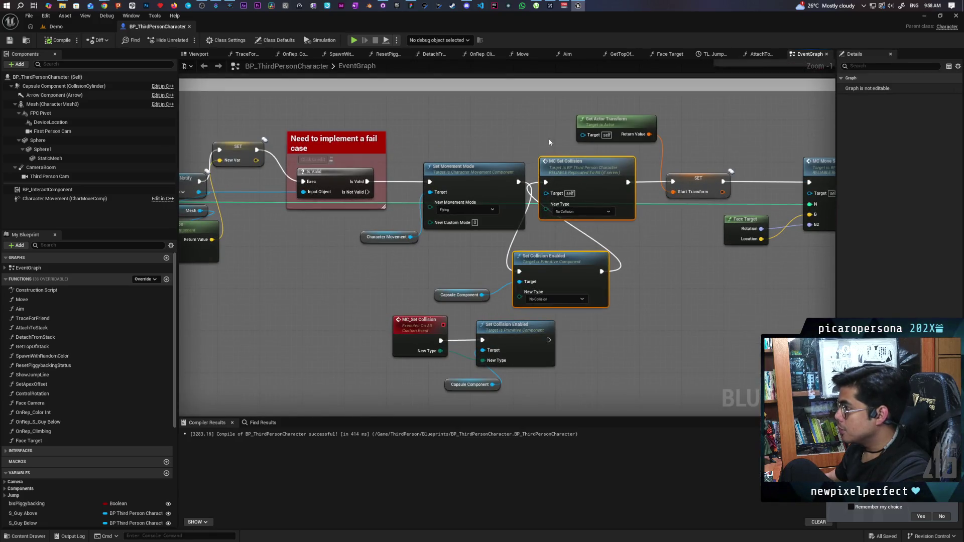
{"action": "scroll", "coordinate": [477, 266], "scroll_direction": "down", "scroll_amount": 2}
{"action": "mouse_move", "coordinate": [359, 274]}
{"action": "left_mouse_down"}
{"action": "mouse_move", "coordinate": [724, 263]}
{"action": "mouse_move", "coordinate": [546, 266]}
{"action": "left_mouse_up"}
- Inspect SV_RequestJoinStack, isolate the MC Set Collision node and nudge it slightly right
{"action": "left_click", "coordinate": [300, 190]}
{"action": "scroll", "coordinate": [305, 228], "scroll_direction": "down", "scroll_amount": 2}
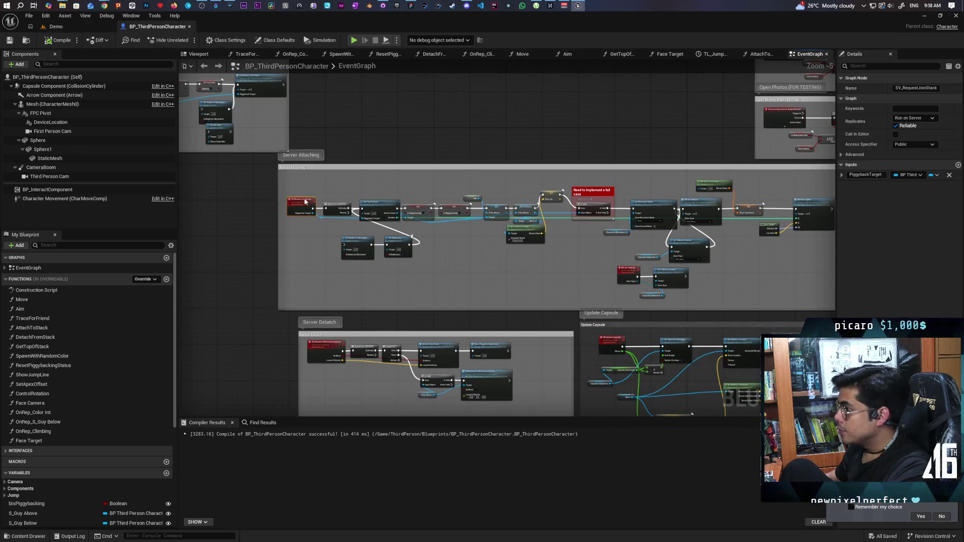
{"action": "left_click", "coordinate": [446, 258]}
{"action": "scroll", "coordinate": [394, 243], "scroll_direction": "up", "scroll_amount": 4}
{"action": "left_click", "coordinate": [480, 186]}
{"action": "left_click", "coordinate": [503, 300], "text": "ctrl"}
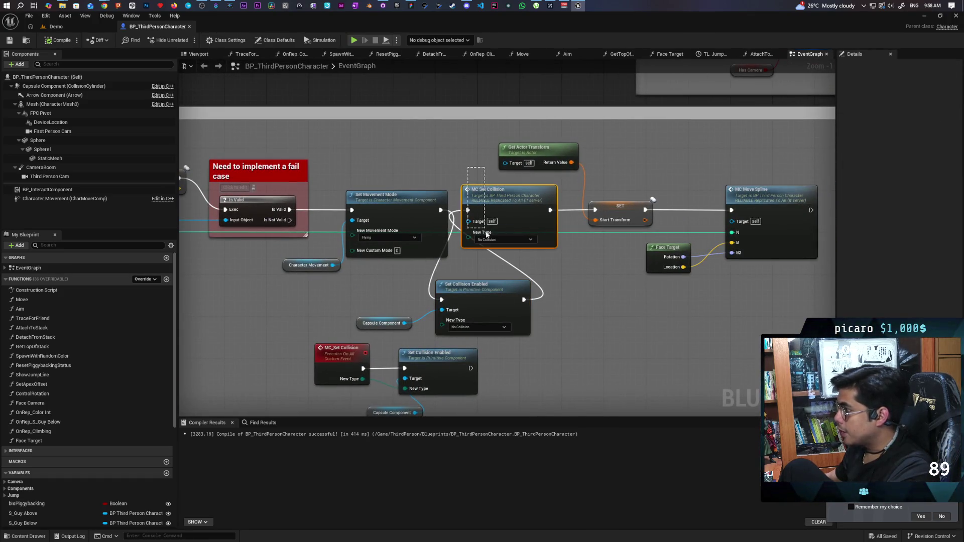
{"action": "left_click_drag", "start_coordinate": [486, 238], "coordinate": [486, 238]}
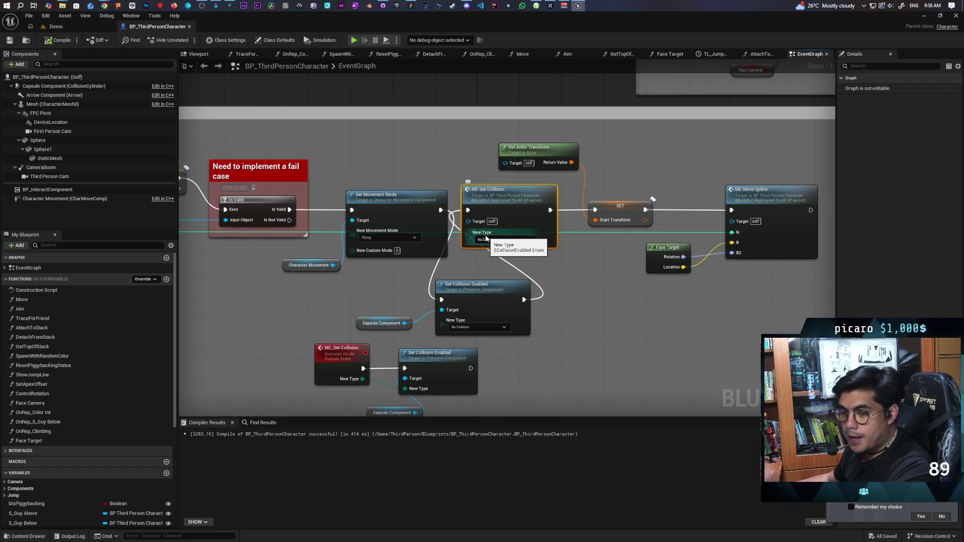
{"action": "left_click_drag", "start_coordinate": [470, 163], "coordinate": [496, 239]}
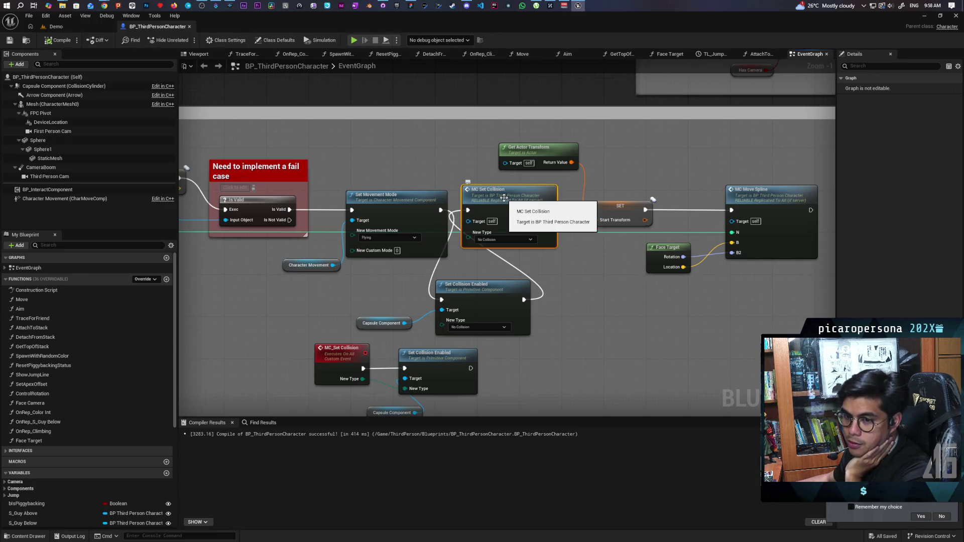
{"action": "left_click_drag", "start_coordinate": [470, 160], "coordinate": [489, 236]}
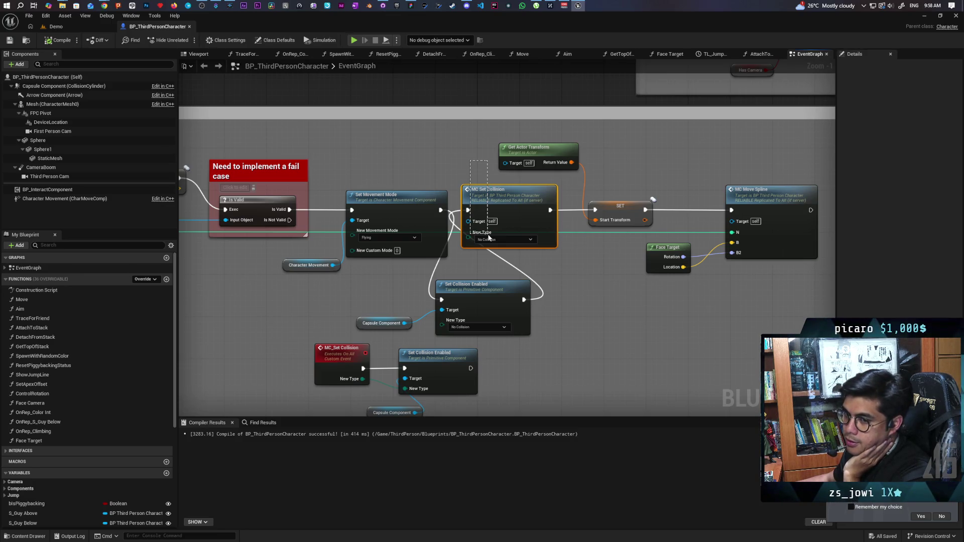
{"action": "left_click_drag", "start_coordinate": [489, 237], "coordinate": [490, 236]}
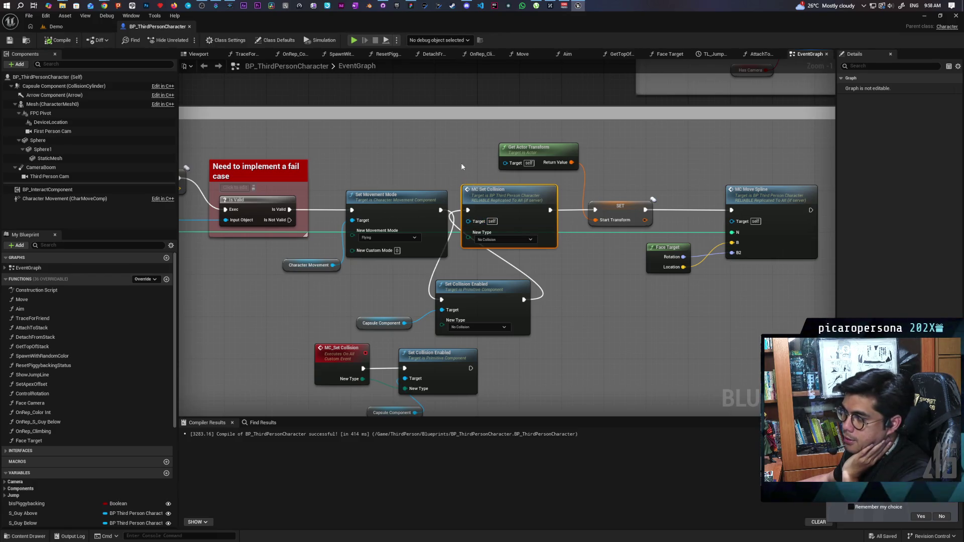
{"action": "mouse_move", "coordinate": [491, 226]}
{"action": "left_mouse_down"}
{"action": "mouse_move", "coordinate": [468, 156]}
{"action": "mouse_move", "coordinate": [492, 227]}
{"action": "left_mouse_up"}
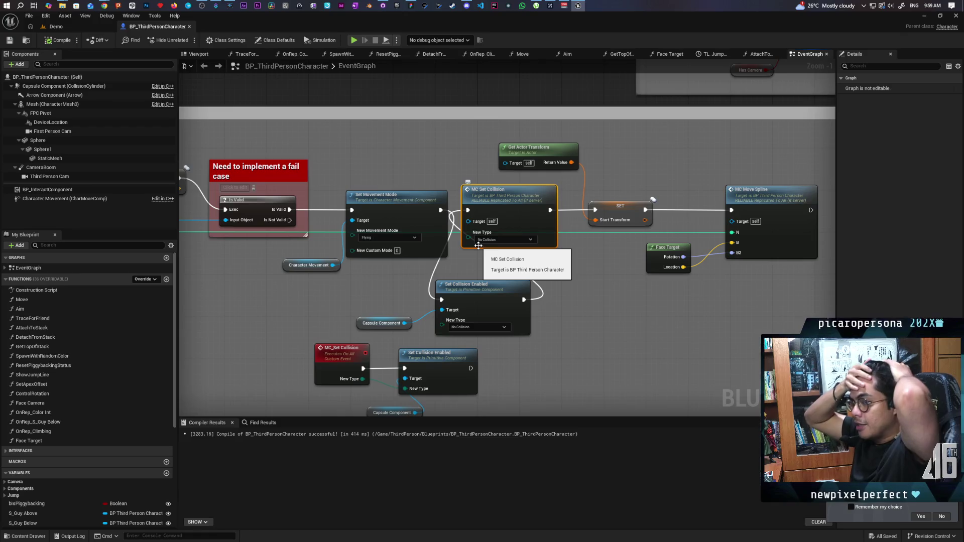
{"action": "left_click_drag", "start_coordinate": [389, 295], "coordinate": [532, 334]}
{"action": "left_click", "coordinate": [537, 326]}
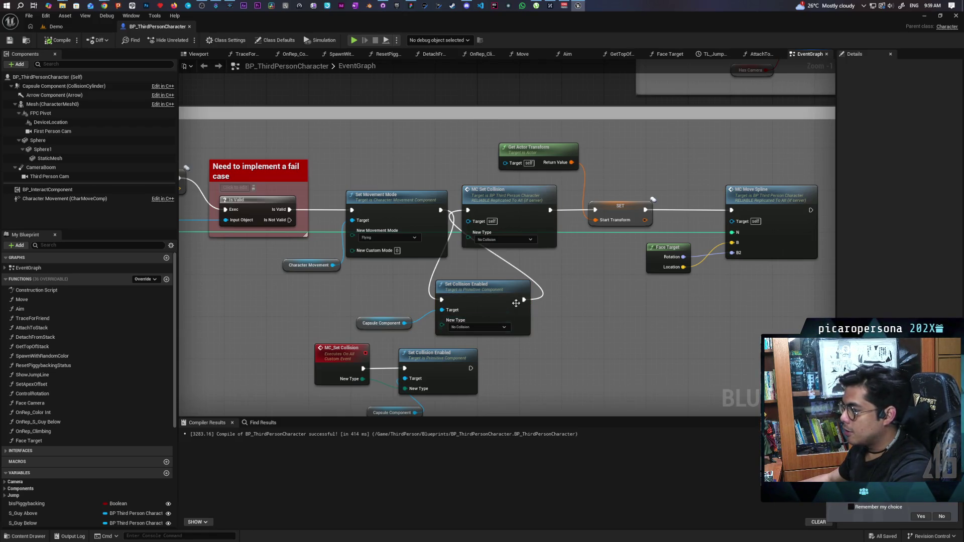
{"action": "mouse_move", "coordinate": [490, 210]}
{"action": "left_mouse_down"}
{"action": "mouse_move", "coordinate": [511, 206]}
{"action": "mouse_move", "coordinate": [496, 203]}
{"action": "left_mouse_up"}
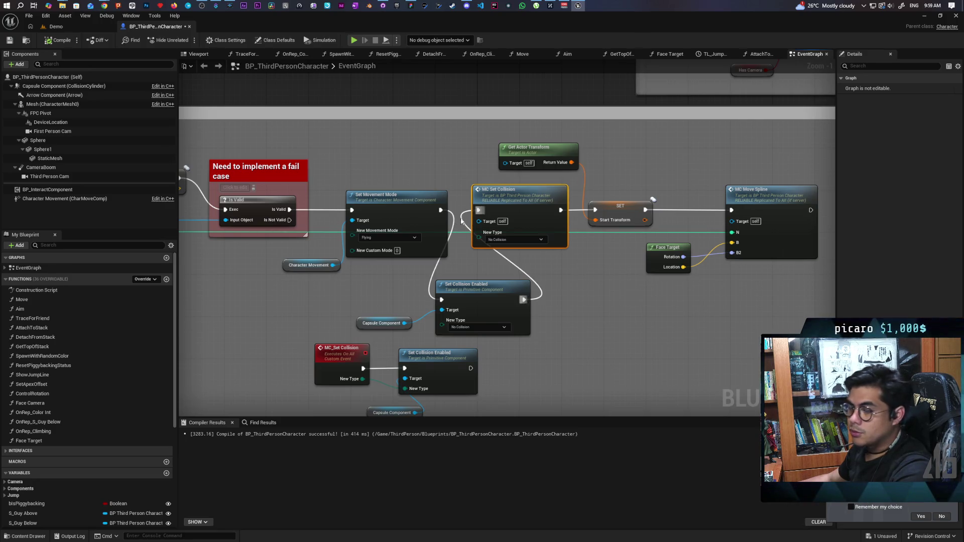
- Wire Set Movement Mode directly into MC Set Collision and recompile the blueprint
{"action": "left_click_drag", "start_coordinate": [441, 211], "coordinate": [478, 210]}
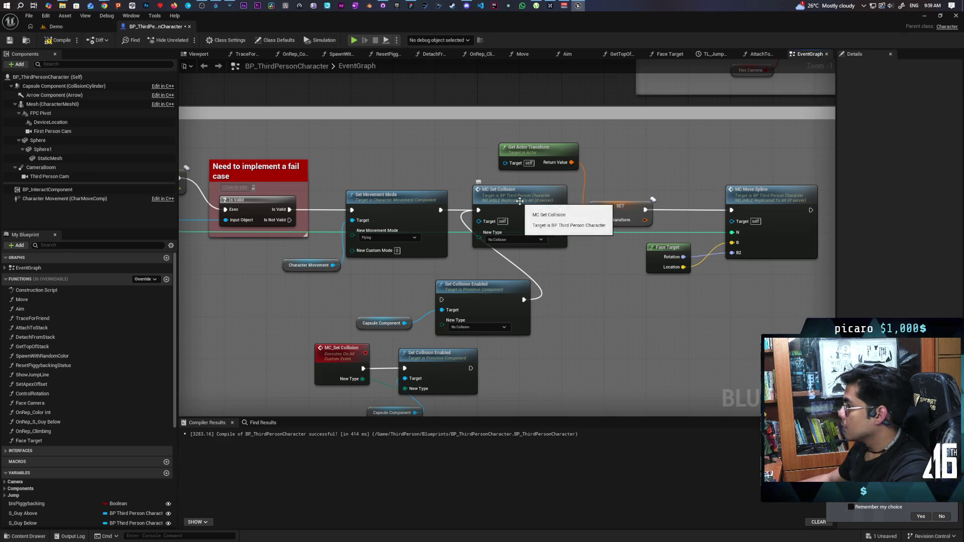
{"action": "double_click", "coordinate": [544, 187]}
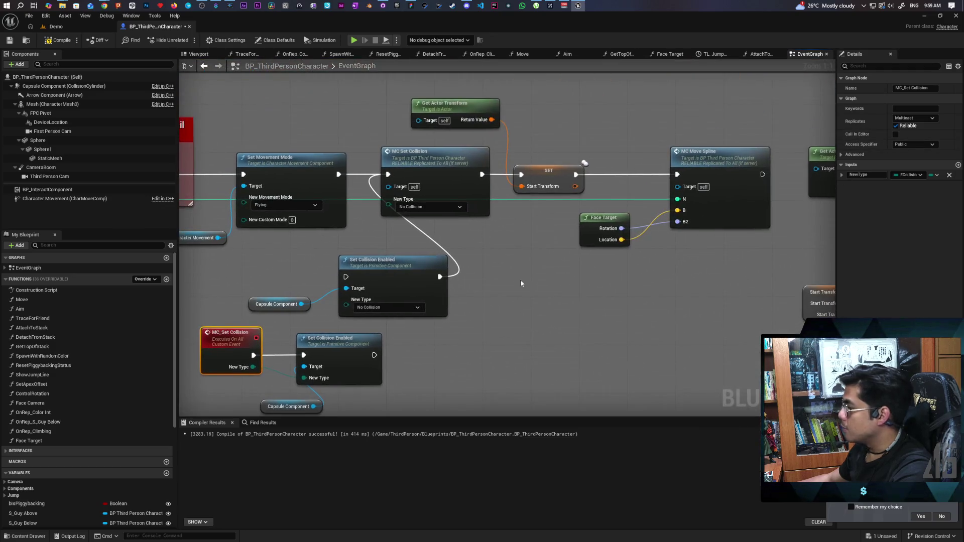
{"action": "scroll", "coordinate": [540, 264], "scroll_direction": "down", "scroll_amount": 3}
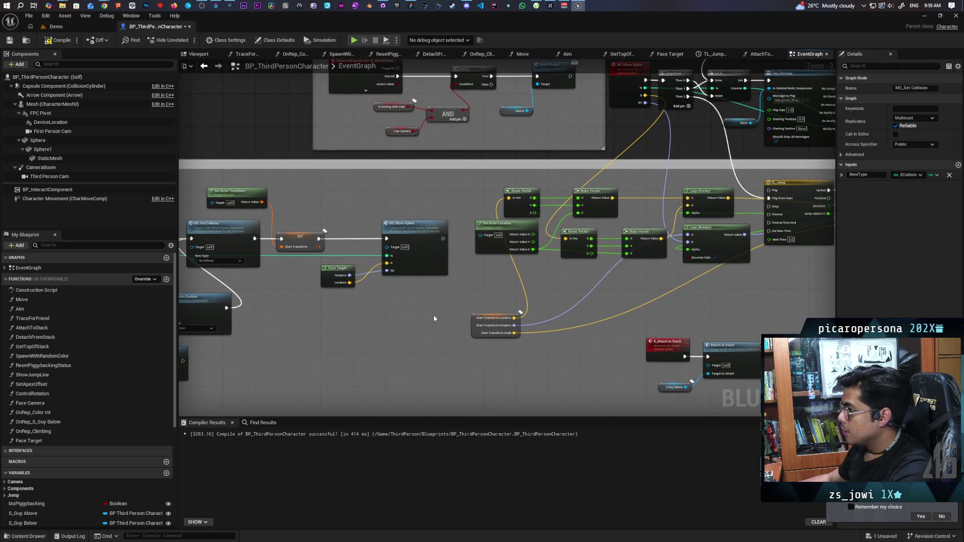
{"action": "left_click", "coordinate": [57, 44]}
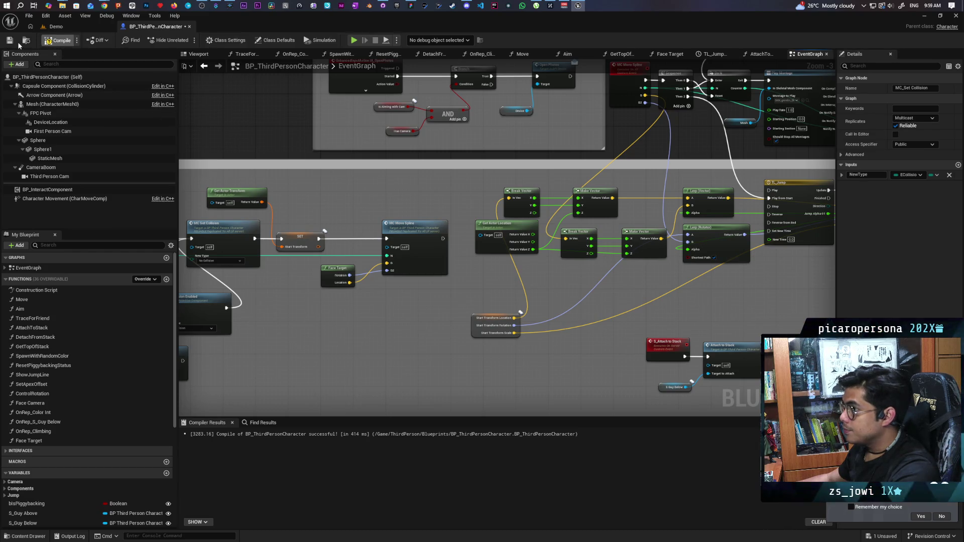
- Open the AttachToStack function and move the Root Target node up beside MC Update Capsule
{"action": "left_click_drag", "start_coordinate": [506, 230], "coordinate": [456, 237]}
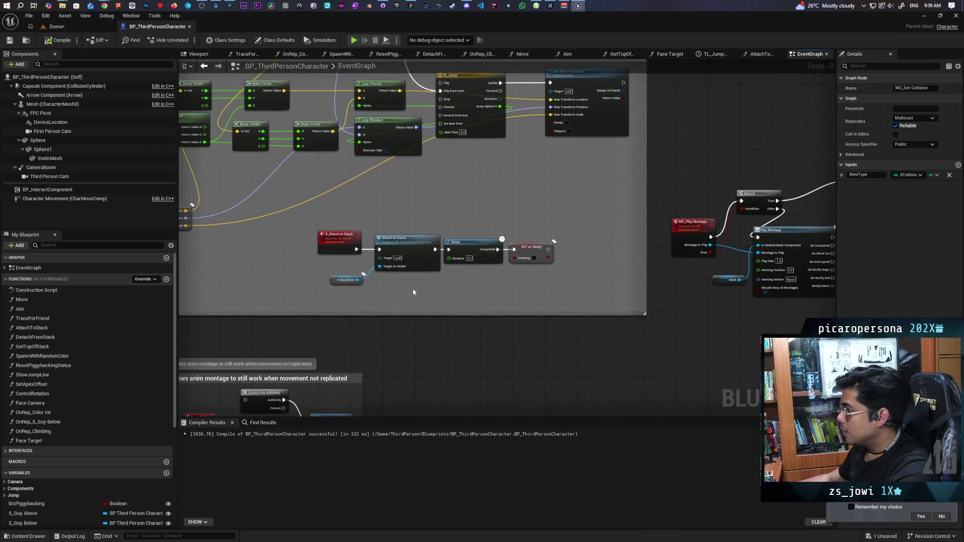
{"action": "double_click", "coordinate": [399, 221]}
{"action": "left_click", "coordinate": [470, 232]}
{"action": "scroll", "coordinate": [472, 333], "scroll_direction": "up", "scroll_amount": 2}
{"action": "mouse_move", "coordinate": [438, 298]}
{"action": "left_mouse_down"}
{"action": "mouse_move", "coordinate": [473, 277]}
{"action": "mouse_move", "coordinate": [507, 287]}
{"action": "mouse_move", "coordinate": [507, 182]}
{"action": "mouse_move", "coordinate": [571, 173]}
{"action": "left_mouse_up"}
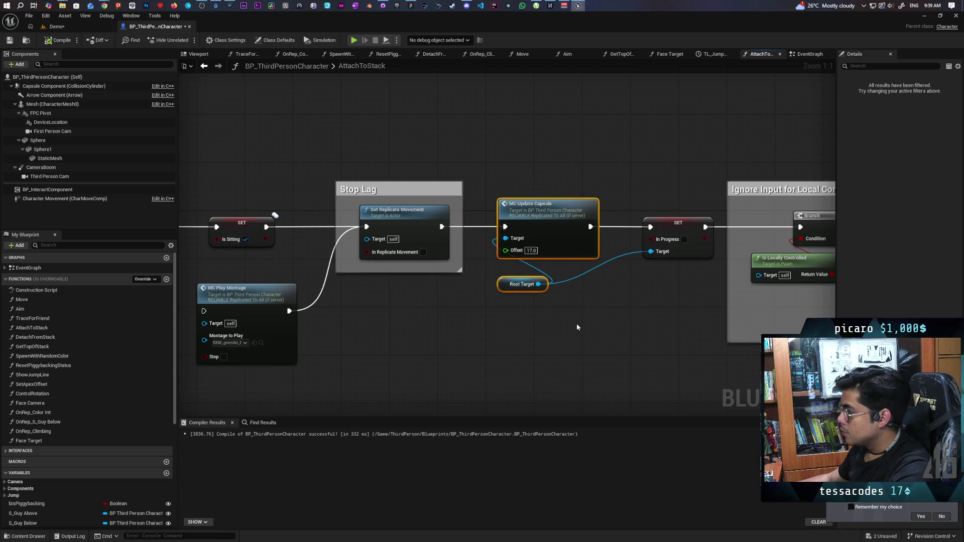
- Back in the EventGraph, inspect MC Set Collision and the Do N, Play Montage and Mesh nodes
{"action": "left_click", "coordinate": [204, 65]}
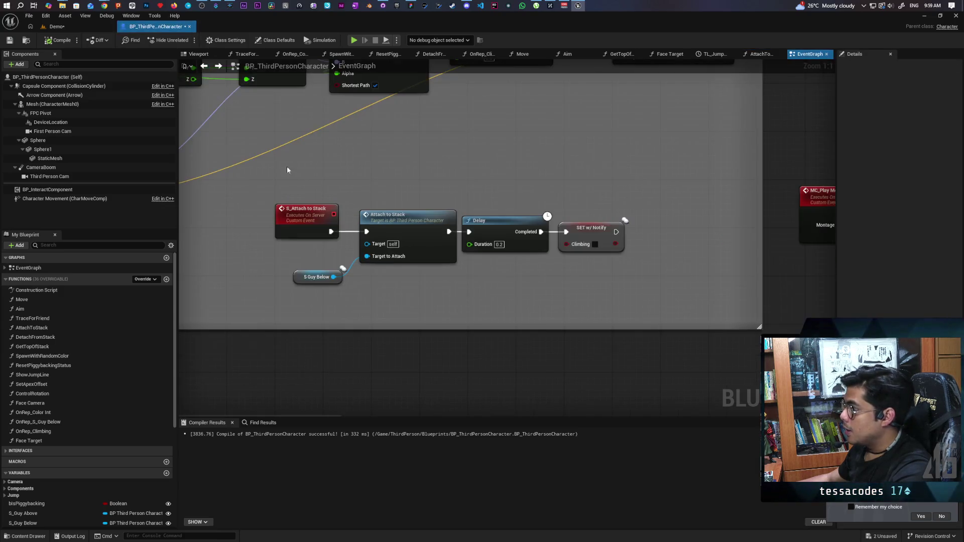
{"action": "scroll", "coordinate": [517, 332], "scroll_direction": "down", "scroll_amount": 4}
{"action": "scroll", "coordinate": [402, 224], "scroll_direction": "up", "scroll_amount": 6}
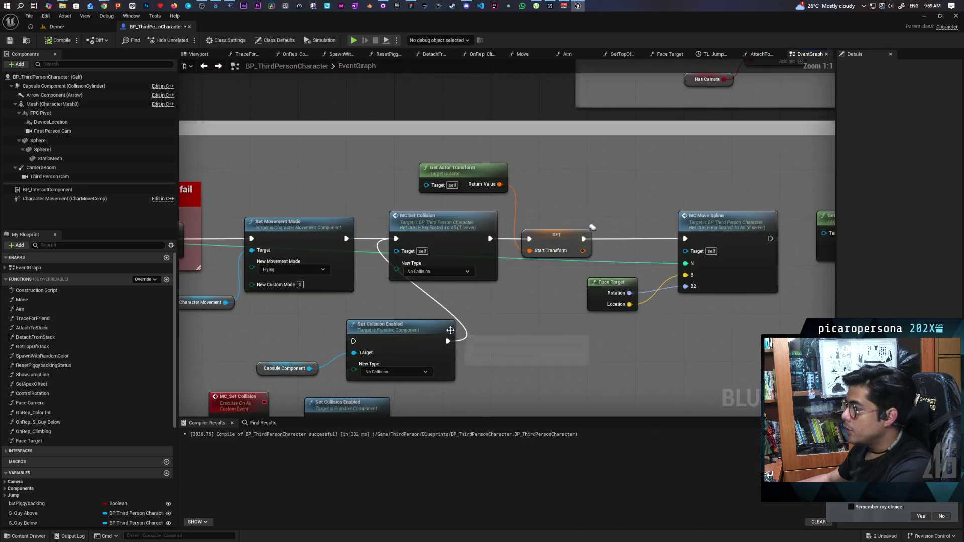
{"action": "left_click", "coordinate": [402, 224]}
{"action": "scroll", "coordinate": [506, 328], "scroll_direction": "down", "scroll_amount": 3}
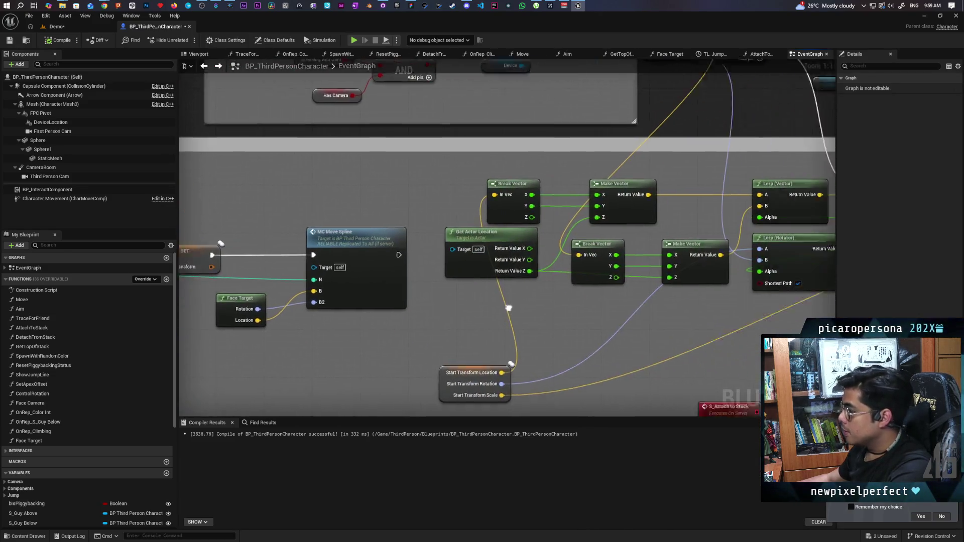
{"action": "left_click_drag", "start_coordinate": [601, 360], "coordinate": [477, 369]}
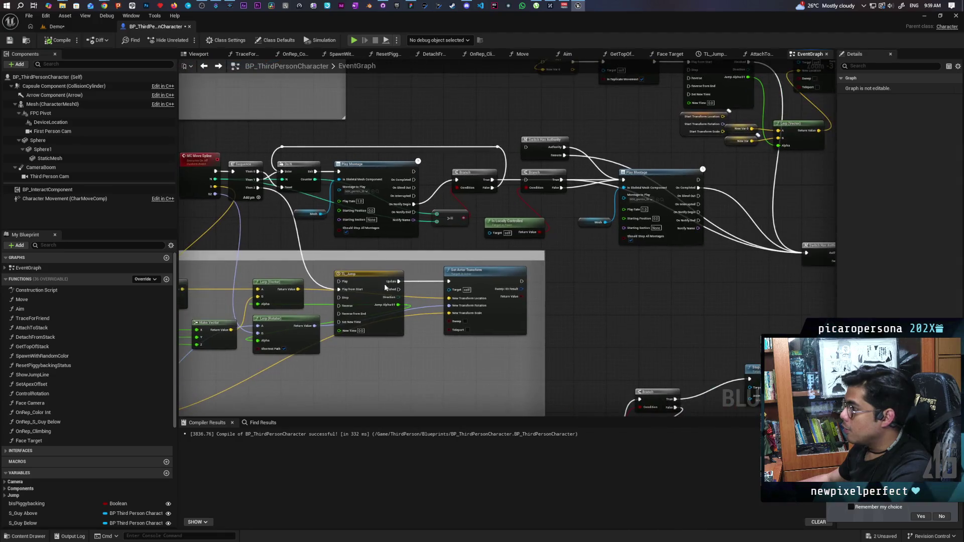
{"action": "mouse_move", "coordinate": [307, 139]}
{"action": "left_mouse_down"}
{"action": "mouse_move", "coordinate": [420, 238]}
{"action": "mouse_move", "coordinate": [379, 223]}
{"action": "left_mouse_up"}
{"action": "left_click_drag", "start_coordinate": [626, 210], "coordinate": [538, 189]}
{"action": "scroll", "coordinate": [402, 251], "scroll_direction": "up", "scroll_amount": 3}
- Select the MC Move Spline event and survey its Sequence, Play Montage and vector math nodes
{"action": "left_click", "coordinate": [403, 255]}
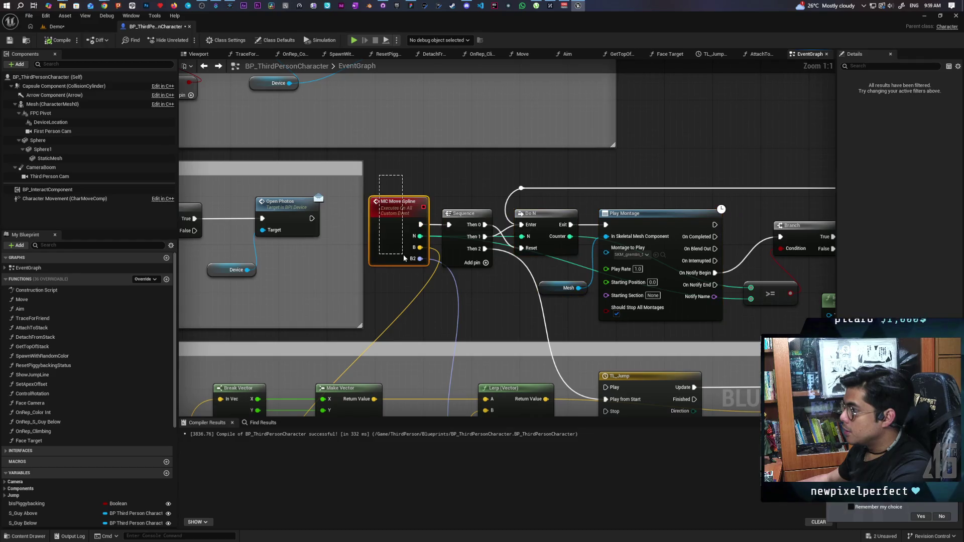
{"action": "left_click", "coordinate": [406, 276]}
{"action": "left_click_drag", "start_coordinate": [402, 245], "coordinate": [402, 269]}
{"action": "left_click", "coordinate": [402, 269]}
{"action": "left_click", "coordinate": [387, 219]}
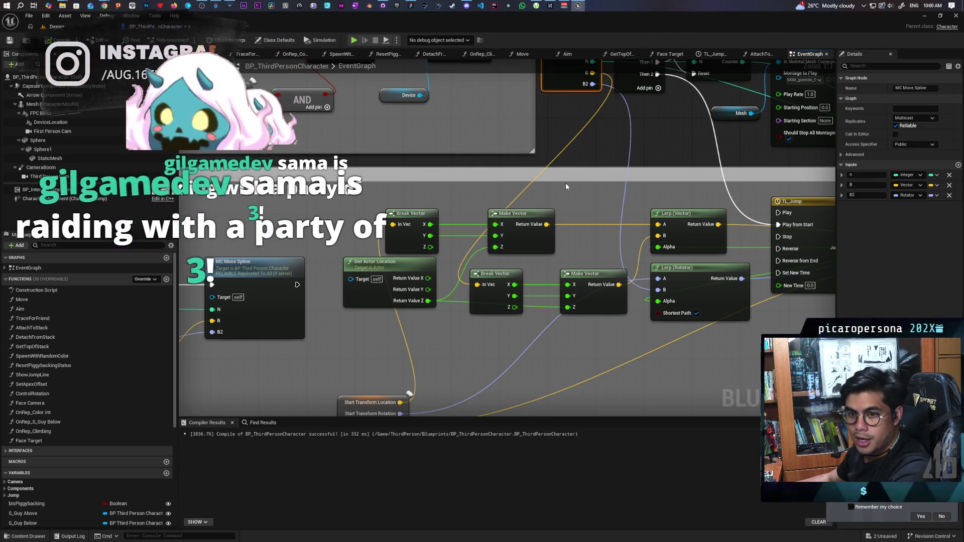
{"action": "left_click_drag", "start_coordinate": [604, 151], "coordinate": [518, 268]}
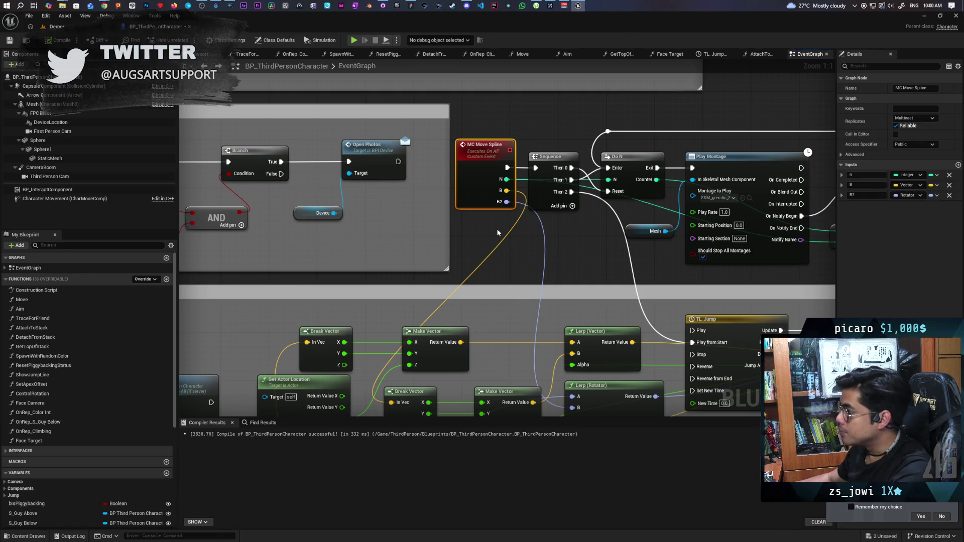
{"action": "mouse_move", "coordinate": [497, 232]}
{"action": "left_mouse_down"}
{"action": "mouse_move", "coordinate": [421, 271]}
{"action": "mouse_move", "coordinate": [556, 125]}
{"action": "left_mouse_up"}
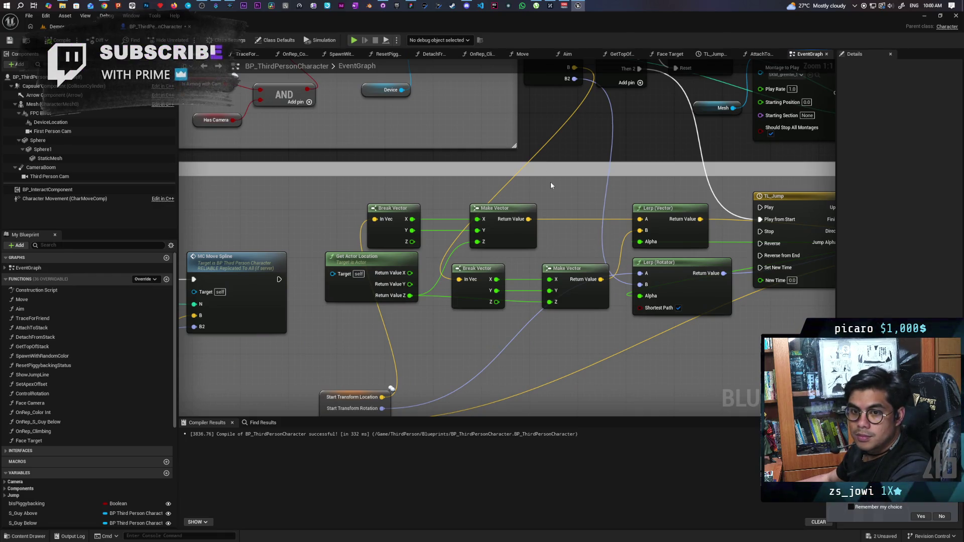
{"action": "scroll", "coordinate": [551, 182], "scroll_direction": "down", "scroll_amount": 3}
{"action": "mouse_move", "coordinate": [551, 182]}
{"action": "left_mouse_down"}
{"action": "mouse_move", "coordinate": [516, 217]}
{"action": "mouse_move", "coordinate": [402, 215]}
{"action": "mouse_move", "coordinate": [569, 215]}
{"action": "mouse_move", "coordinate": [643, 186]}
{"action": "mouse_move", "coordinate": [560, 199]}
{"action": "left_mouse_up"}
{"action": "scroll", "coordinate": [514, 212], "scroll_direction": "down", "scroll_amount": 1}
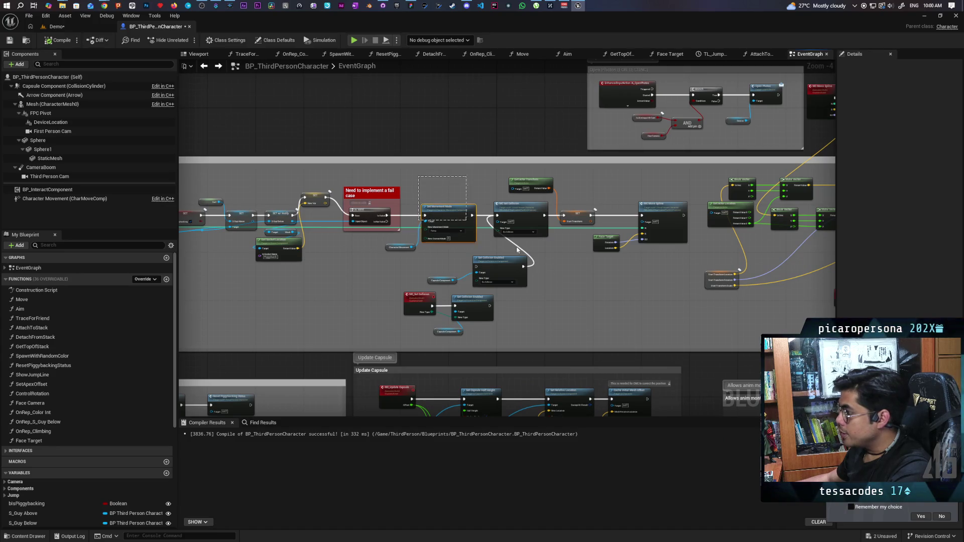
- Zoom in near MC Move Spline and box-select the SET and Face Target nodes
{"action": "scroll", "coordinate": [647, 315], "scroll_direction": "up", "scroll_amount": 4}
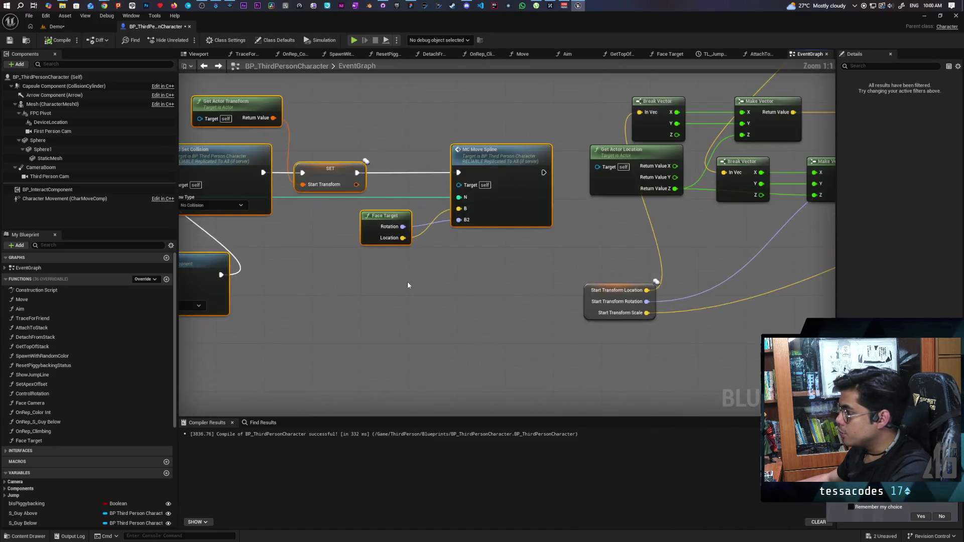
{"action": "left_click_drag", "start_coordinate": [414, 285], "coordinate": [481, 326]}
{"action": "mouse_move", "coordinate": [506, 172]}
{"action": "left_mouse_down"}
{"action": "mouse_move", "coordinate": [383, 290]}
{"action": "mouse_move", "coordinate": [463, 314]}
{"action": "left_mouse_up"}
{"action": "mouse_move", "coordinate": [378, 147]}
{"action": "left_mouse_down"}
{"action": "mouse_move", "coordinate": [493, 338]}
{"action": "mouse_move", "coordinate": [484, 337]}
{"action": "left_mouse_up"}
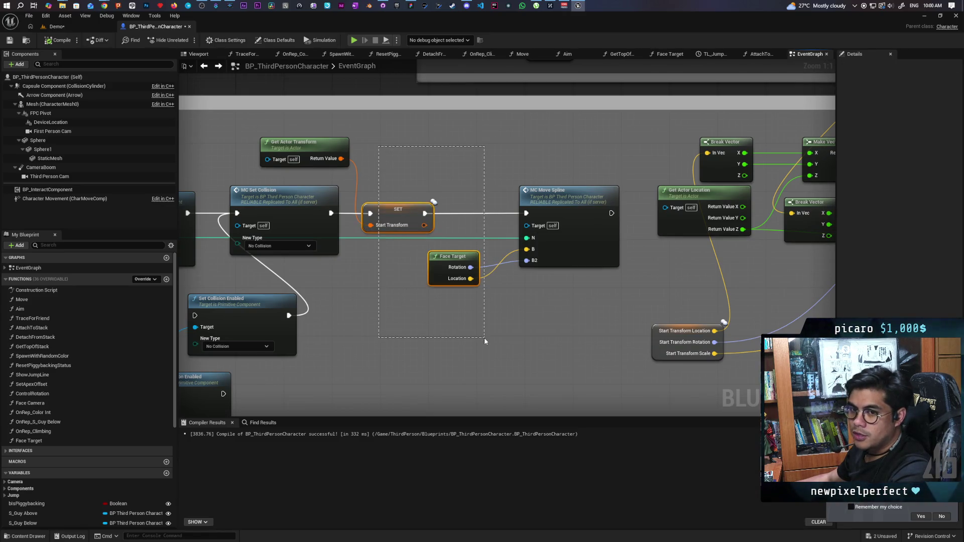
{"action": "left_click_drag", "start_coordinate": [436, 227], "coordinate": [505, 326]}
{"action": "left_click_drag", "start_coordinate": [393, 165], "coordinate": [472, 311]}
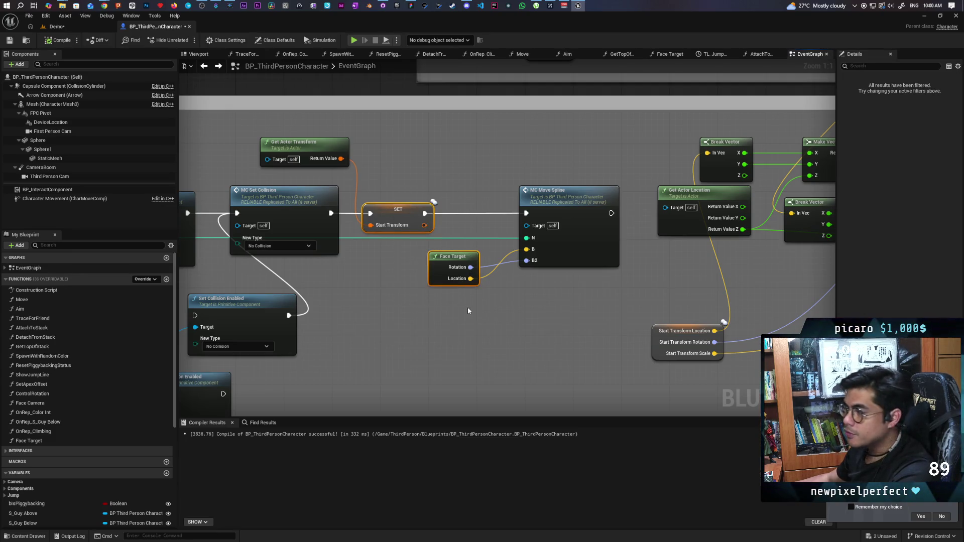
{"action": "left_click", "coordinate": [332, 170]}
- Move Get Actor Transform above the SET node and select it with SET and Face Target
{"action": "mouse_move", "coordinate": [309, 139]}
{"action": "left_mouse_down"}
{"action": "mouse_move", "coordinate": [431, 161]}
{"action": "mouse_move", "coordinate": [406, 157]}
{"action": "mouse_move", "coordinate": [482, 294]}
{"action": "left_mouse_up"}
{"action": "left_click", "coordinate": [467, 325]}
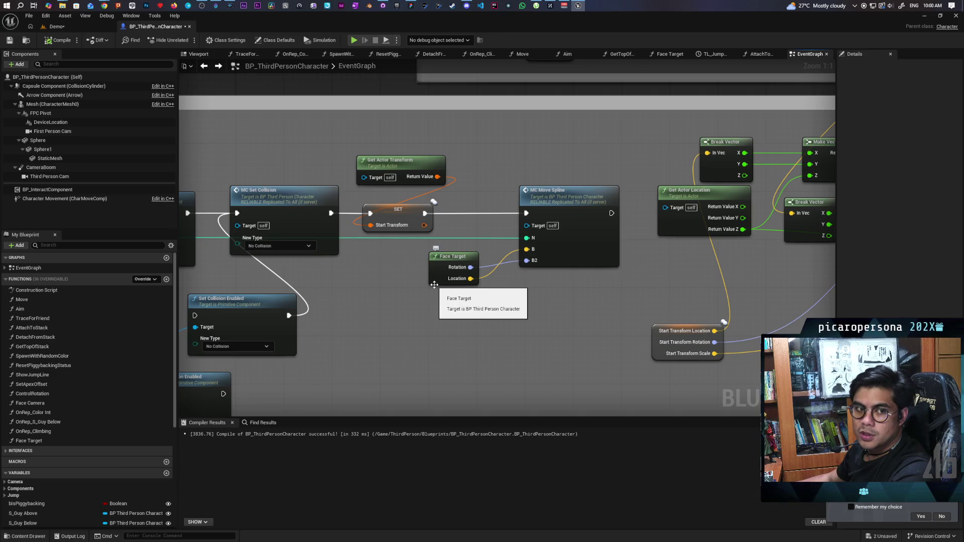
{"action": "left_click_drag", "start_coordinate": [382, 139], "coordinate": [462, 292]}
{"action": "left_click", "coordinate": [395, 300]}
{"action": "left_click_drag", "start_coordinate": [391, 140], "coordinate": [465, 322]}
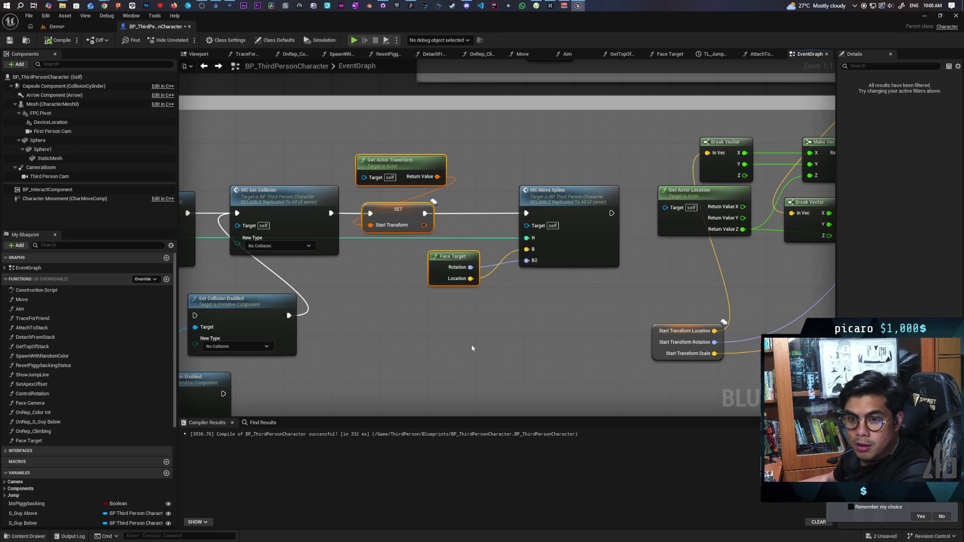
{"action": "scroll", "coordinate": [462, 344], "scroll_direction": "down", "scroll_amount": 7}
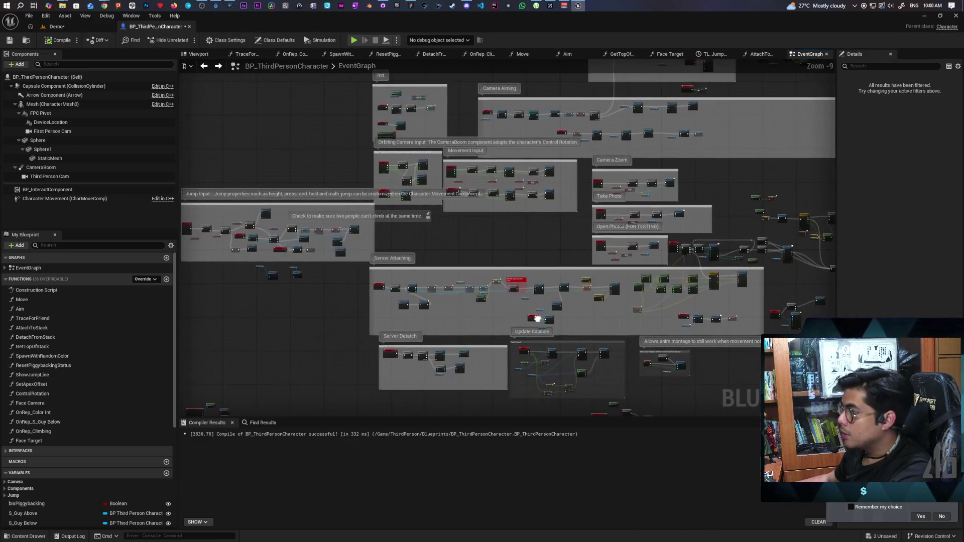
{"action": "scroll", "coordinate": [503, 284], "scroll_direction": "up", "scroll_amount": 5}
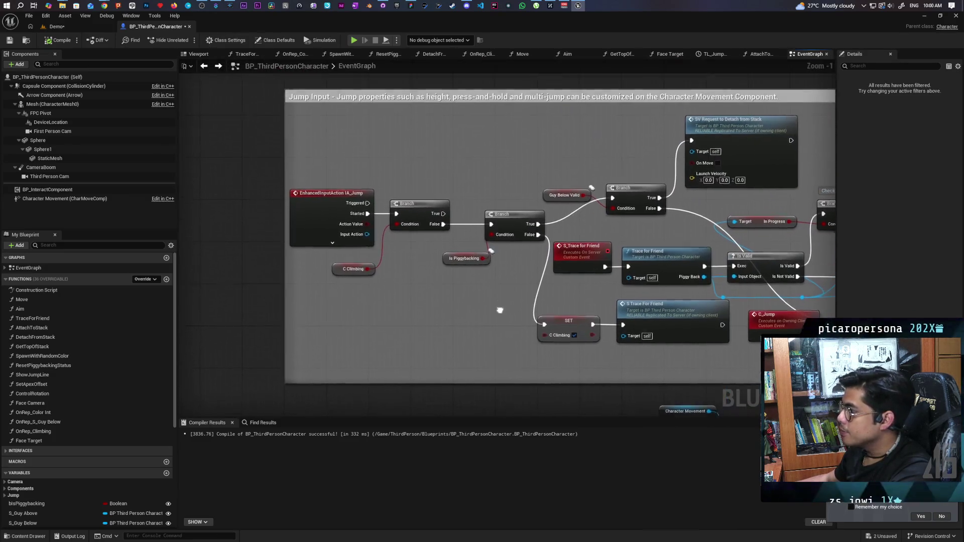
{"action": "left_click", "coordinate": [381, 310]}
{"action": "left_click_drag", "start_coordinate": [375, 272], "coordinate": [400, 256]}
{"action": "left_click", "coordinate": [417, 207]}
{"action": "left_click", "coordinate": [355, 299]}
{"action": "left_click", "coordinate": [417, 208]}
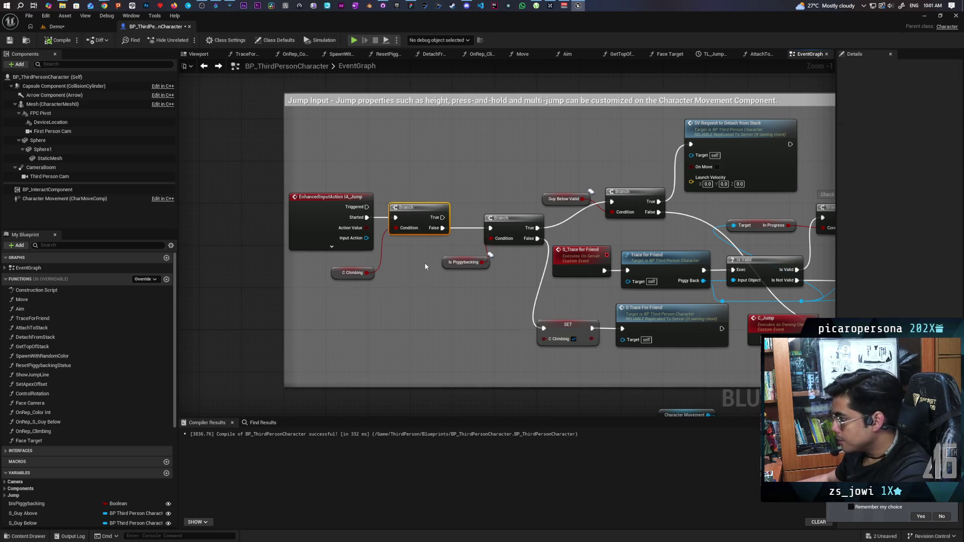
{"action": "mouse_move", "coordinate": [374, 176]}
{"action": "left_mouse_down"}
{"action": "mouse_move", "coordinate": [375, 243]}
{"action": "mouse_move", "coordinate": [411, 243]}
{"action": "mouse_move", "coordinate": [382, 174]}
{"action": "mouse_move", "coordinate": [407, 250]}
{"action": "left_mouse_up"}
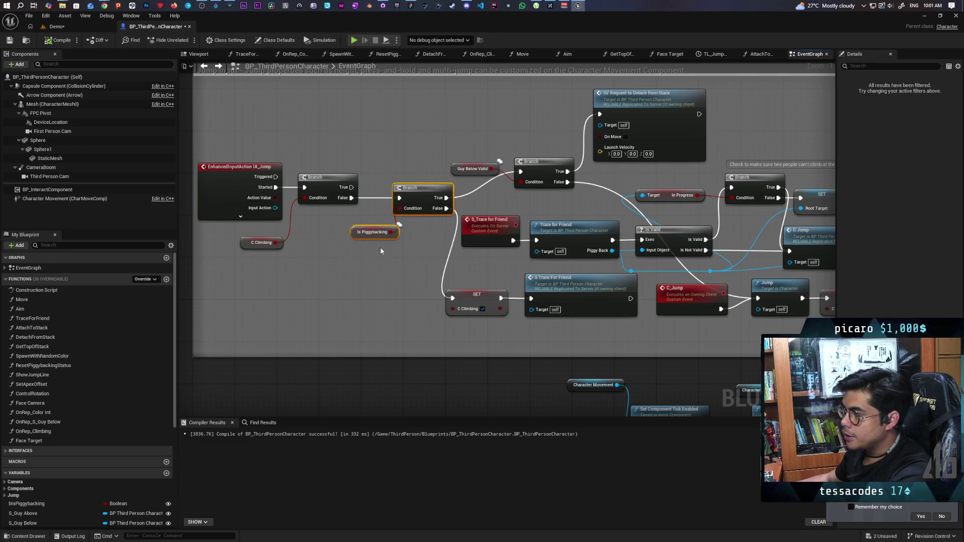
{"action": "left_click_drag", "start_coordinate": [424, 338], "coordinate": [497, 313]}
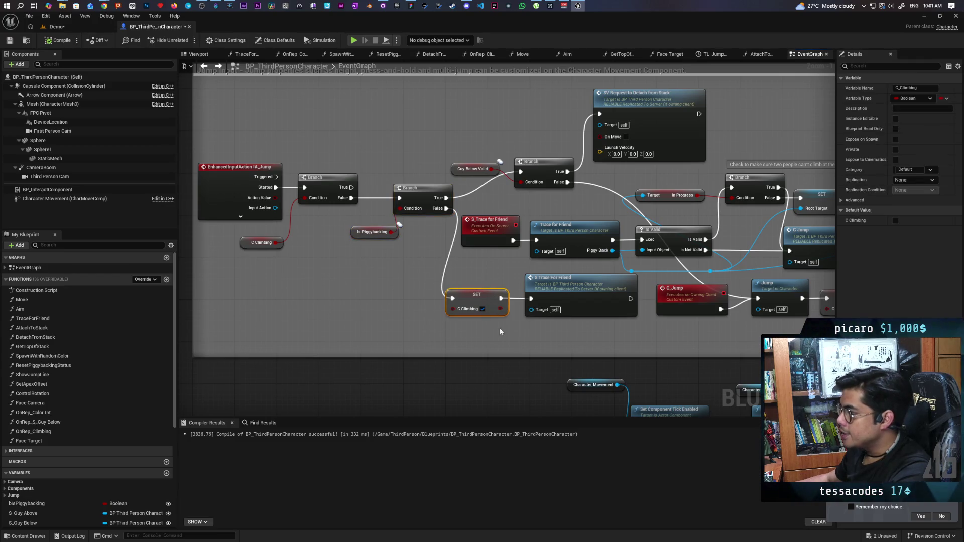
{"action": "left_click", "coordinate": [393, 286]}
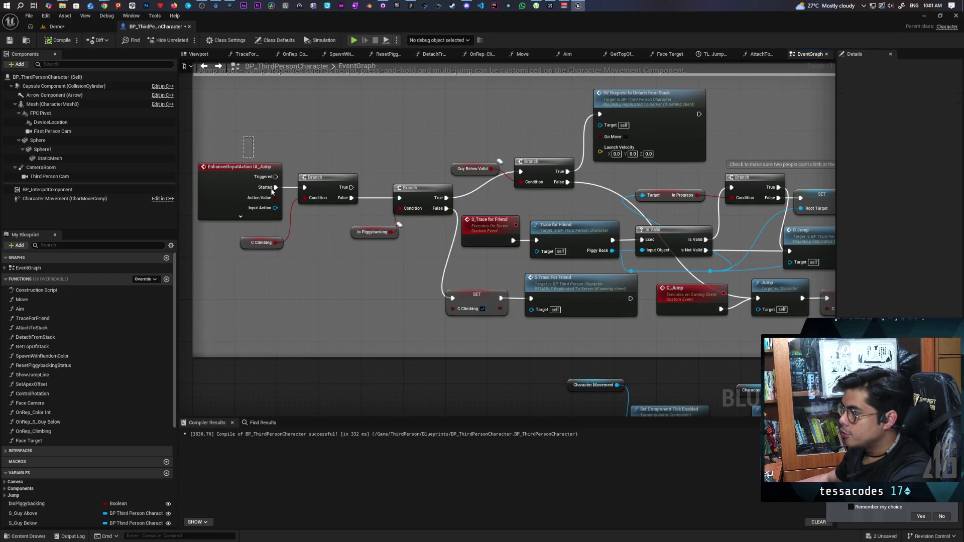
{"action": "left_click_drag", "start_coordinate": [196, 160], "coordinate": [322, 296]}
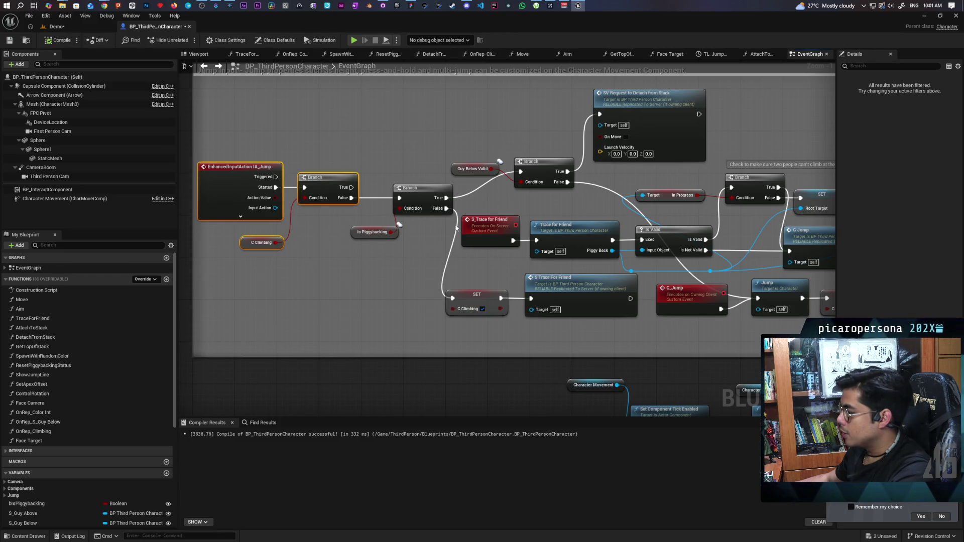
{"action": "scroll", "coordinate": [521, 140], "scroll_direction": "down", "scroll_amount": 4}
{"action": "scroll", "coordinate": [505, 276], "scroll_direction": "up", "scroll_amount": 2}
{"action": "left_click_drag", "start_coordinate": [506, 275], "coordinate": [308, 359]}
{"action": "scroll", "coordinate": [422, 219], "scroll_direction": "up", "scroll_amount": 6}
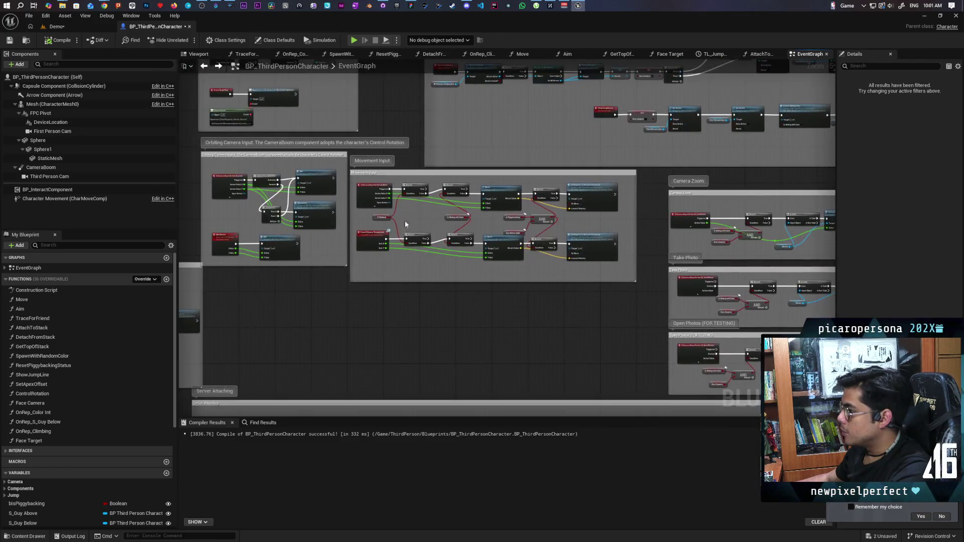
- Select C Climbing in Movement Input, then open the Attach to Stack function graph
{"action": "left_click_drag", "start_coordinate": [470, 242], "coordinate": [375, 273]}
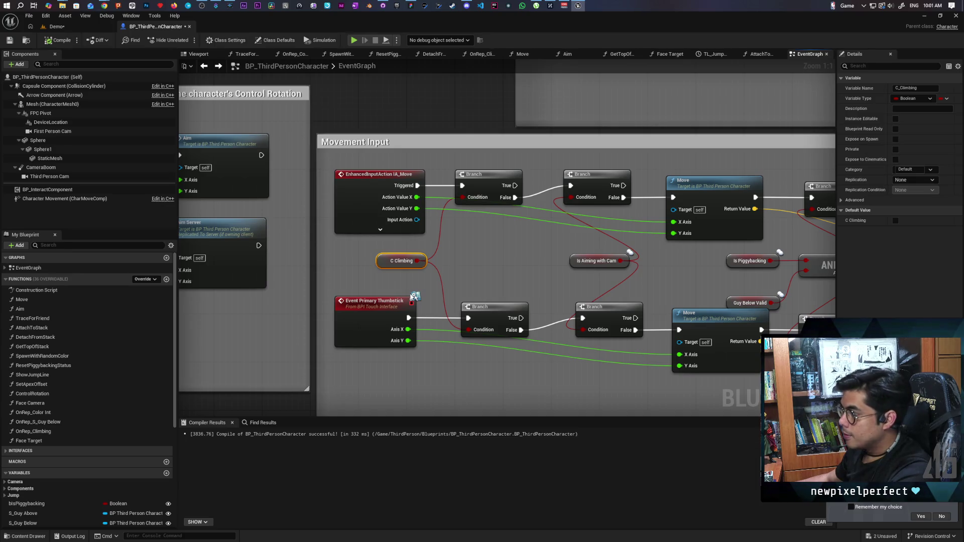
{"action": "scroll", "coordinate": [414, 296], "scroll_direction": "down", "scroll_amount": 6}
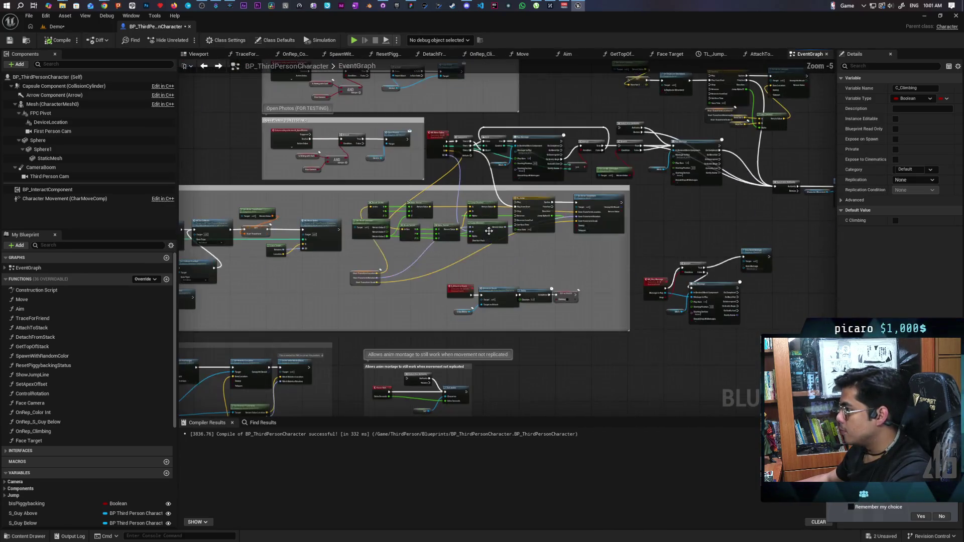
{"action": "scroll", "coordinate": [504, 319], "scroll_direction": "up", "scroll_amount": 3}
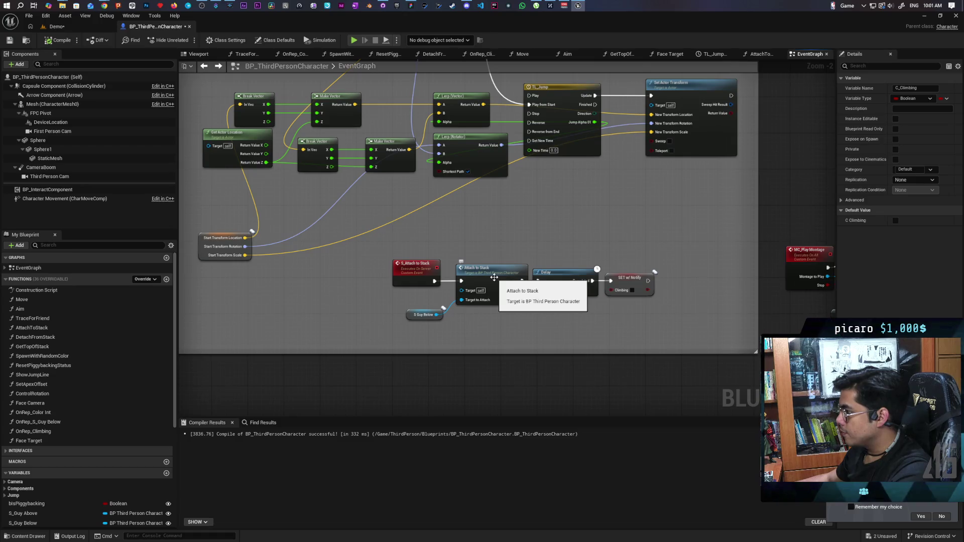
{"action": "double_click", "coordinate": [494, 278]}
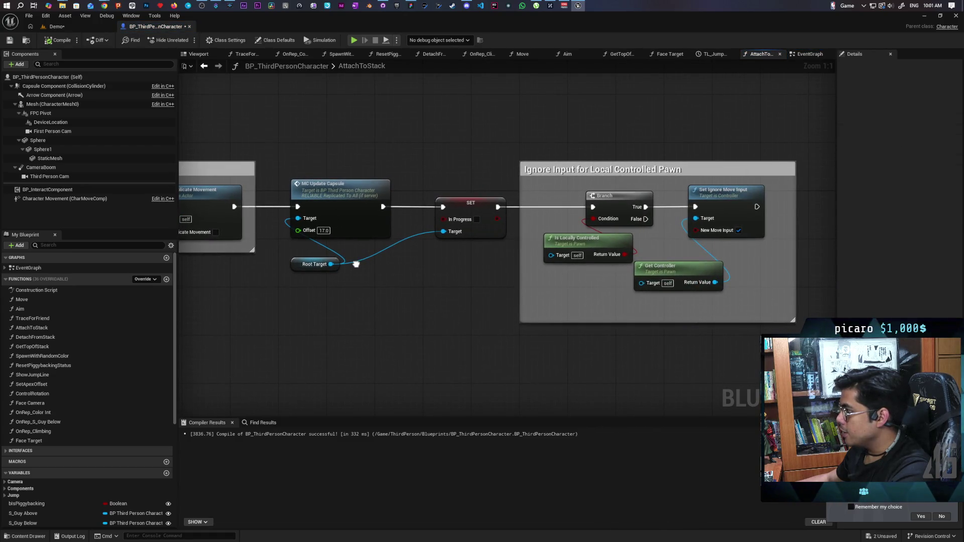
{"action": "mouse_move", "coordinate": [564, 141]}
{"action": "left_mouse_down"}
{"action": "mouse_move", "coordinate": [369, 224]}
{"action": "mouse_move", "coordinate": [387, 226]}
{"action": "left_mouse_up"}
{"action": "key", "text": "Home"}
{"action": "left_click_drag", "start_coordinate": [619, 179], "coordinate": [450, 271]}
{"action": "scroll", "coordinate": [450, 272], "scroll_direction": "down", "scroll_amount": 5}
{"action": "mouse_move", "coordinate": [597, 277]}
{"action": "left_mouse_down"}
{"action": "mouse_move", "coordinate": [662, 281]}
{"action": "mouse_move", "coordinate": [326, 286]}
{"action": "mouse_move", "coordinate": [318, 277]}
{"action": "left_mouse_up"}
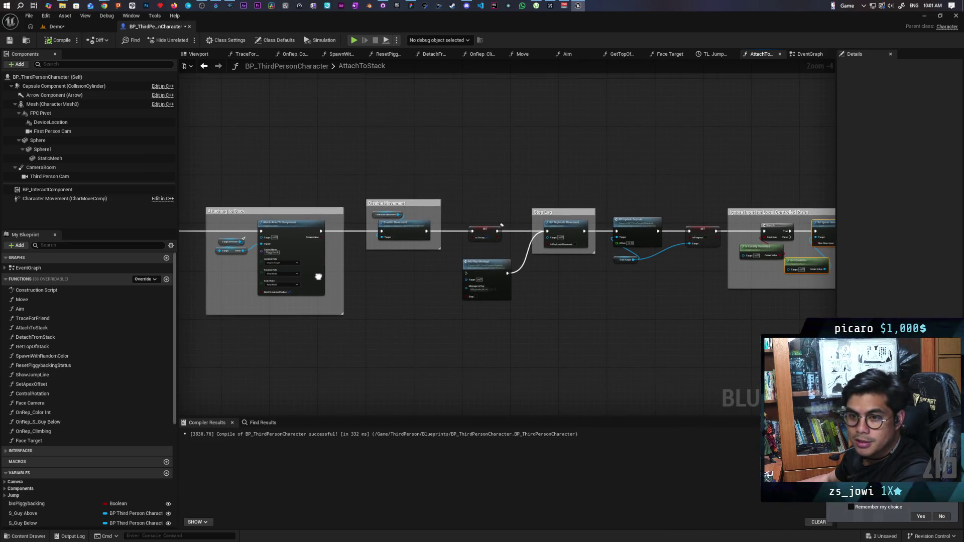
{"action": "mouse_move", "coordinate": [319, 276]}
{"action": "left_mouse_down"}
{"action": "mouse_move", "coordinate": [330, 294]}
{"action": "mouse_move", "coordinate": [320, 284]}
{"action": "left_mouse_up"}
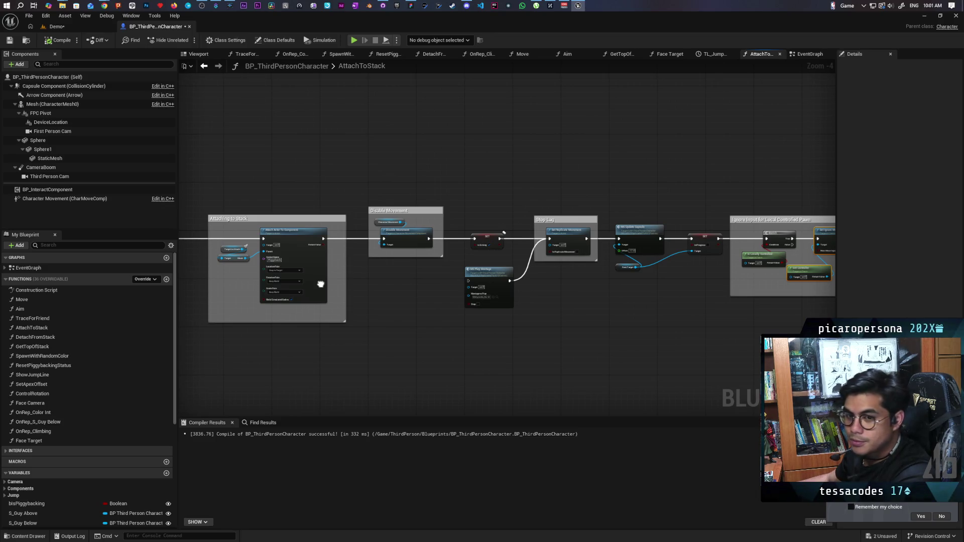
{"action": "scroll", "coordinate": [400, 308], "scroll_direction": "up", "scroll_amount": 5}
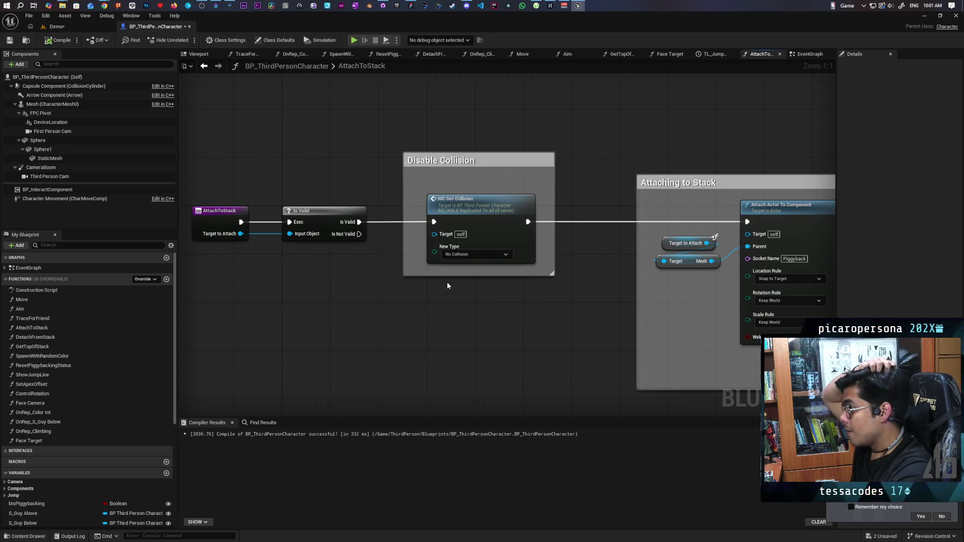
{"action": "left_click_drag", "start_coordinate": [433, 276], "coordinate": [322, 262]}
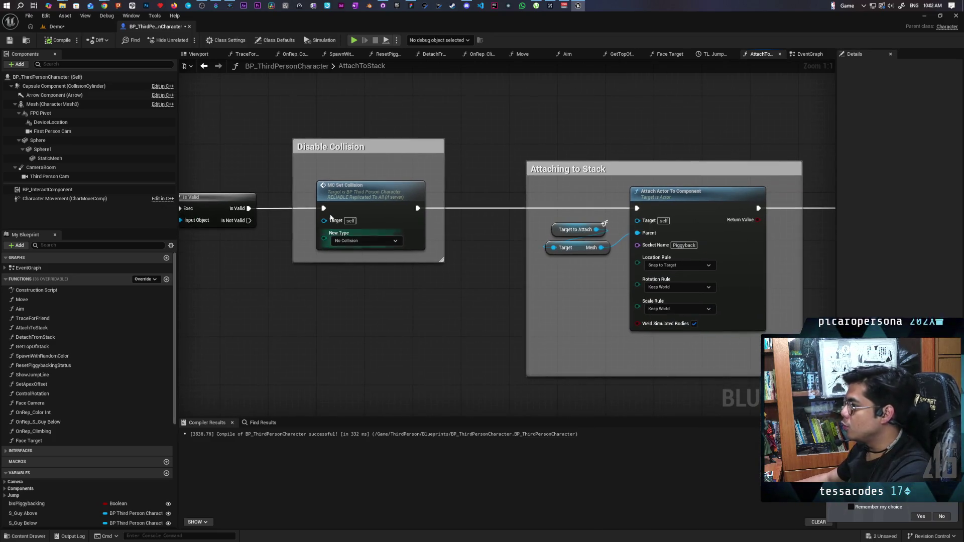
{"action": "left_click_drag", "start_coordinate": [372, 308], "coordinate": [434, 378]}
{"action": "left_click_drag", "start_coordinate": [375, 194], "coordinate": [448, 338]}
{"action": "mouse_move", "coordinate": [383, 157]}
{"action": "left_mouse_down"}
{"action": "mouse_move", "coordinate": [396, 168]}
{"action": "mouse_move", "coordinate": [464, 386]}
{"action": "left_mouse_up"}
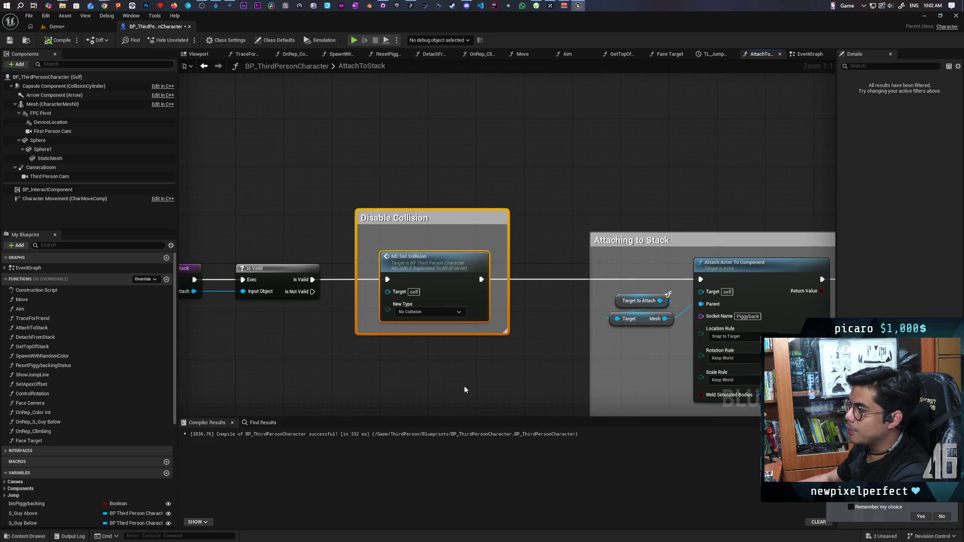
- Back in the event graph, select the S_Attach to Stack, Attach to Stack and S Guy Below nodes
{"action": "left_click", "coordinate": [204, 66]}
{"action": "scroll", "coordinate": [493, 303], "scroll_direction": "up", "scroll_amount": 2}
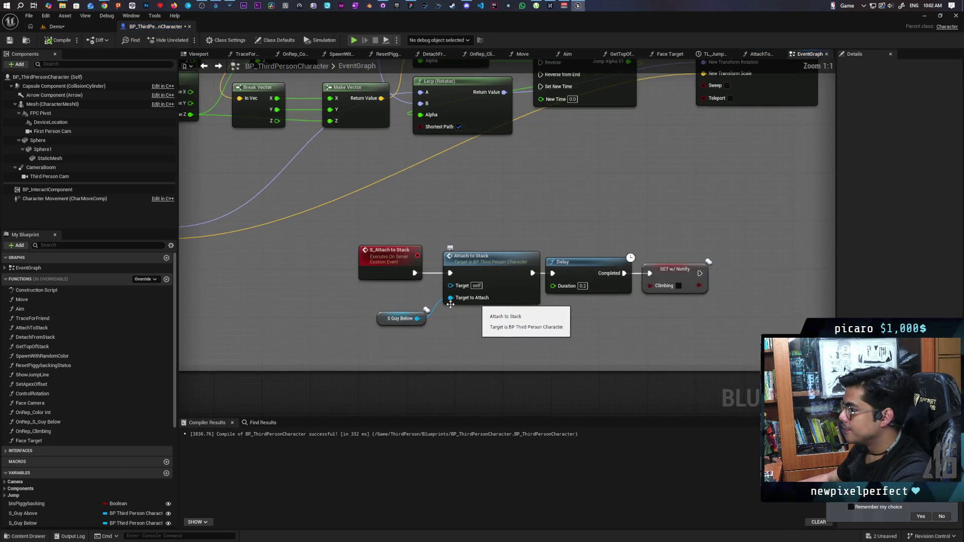
{"action": "left_click_drag", "start_coordinate": [358, 228], "coordinate": [492, 342]}
{"action": "scroll", "coordinate": [476, 321], "scroll_direction": "down", "scroll_amount": 4}
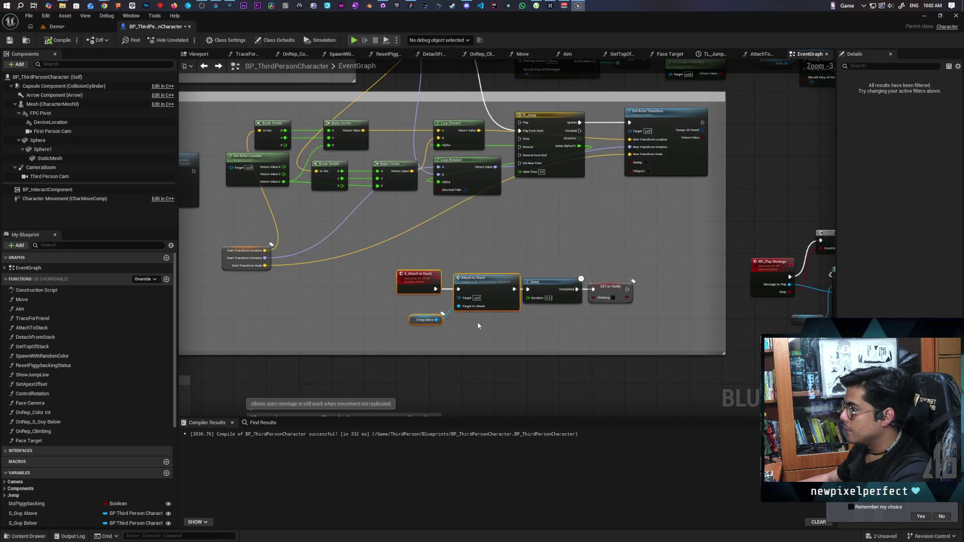
{"action": "scroll", "coordinate": [471, 329], "scroll_direction": "down", "scroll_amount": 2}
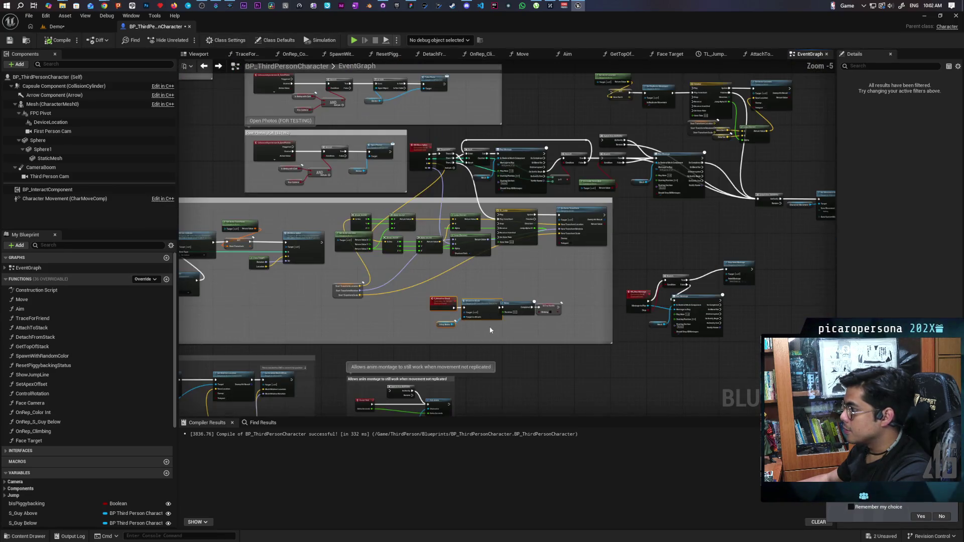
{"action": "scroll", "coordinate": [393, 309], "scroll_direction": "up", "scroll_amount": 3}
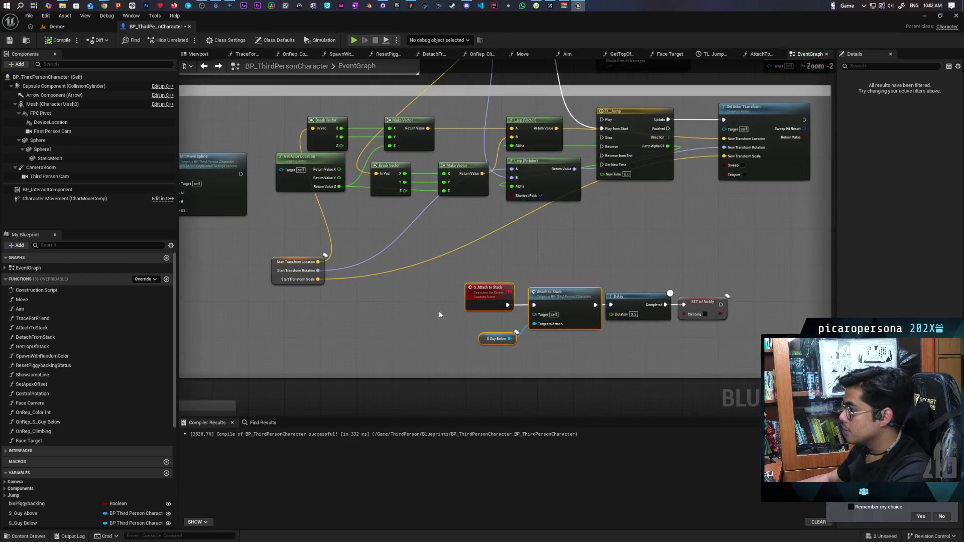
- Inspect the Set Movement Mode nodes, selecting S Attach To Stack and then Switch Has Authority
{"action": "mouse_move", "coordinate": [421, 351]}
{"action": "left_mouse_down"}
{"action": "mouse_move", "coordinate": [461, 314]}
{"action": "mouse_move", "coordinate": [350, 313]}
{"action": "mouse_move", "coordinate": [461, 288]}
{"action": "mouse_move", "coordinate": [271, 327]}
{"action": "mouse_move", "coordinate": [323, 331]}
{"action": "mouse_move", "coordinate": [345, 256]}
{"action": "left_mouse_up"}
{"action": "scroll", "coordinate": [362, 281], "scroll_direction": "down", "scroll_amount": 3}
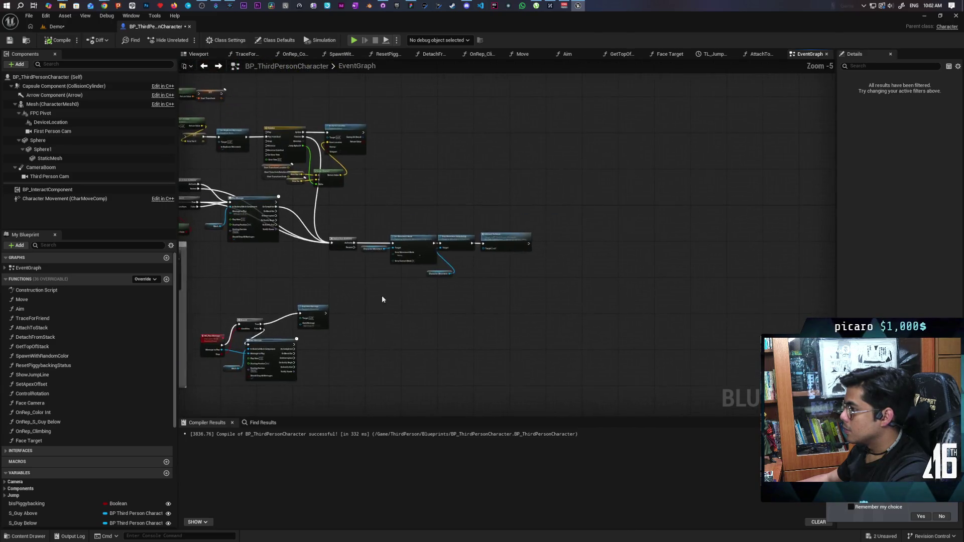
{"action": "scroll", "coordinate": [502, 241], "scroll_direction": "up", "scroll_amount": 4}
{"action": "left_click_drag", "start_coordinate": [637, 123], "coordinate": [571, 270]}
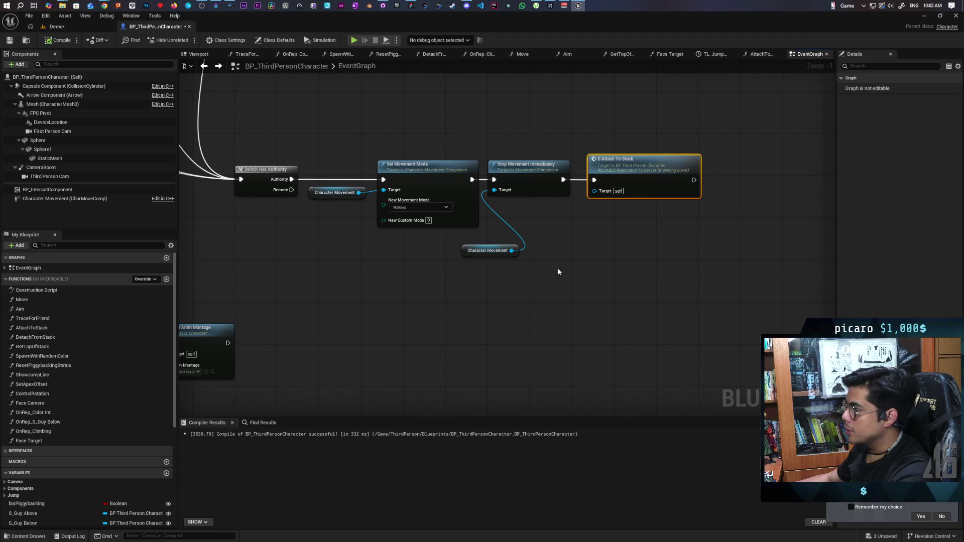
{"action": "left_click_drag", "start_coordinate": [237, 129], "coordinate": [628, 284]}
{"action": "left_click_drag", "start_coordinate": [630, 117], "coordinate": [652, 259]}
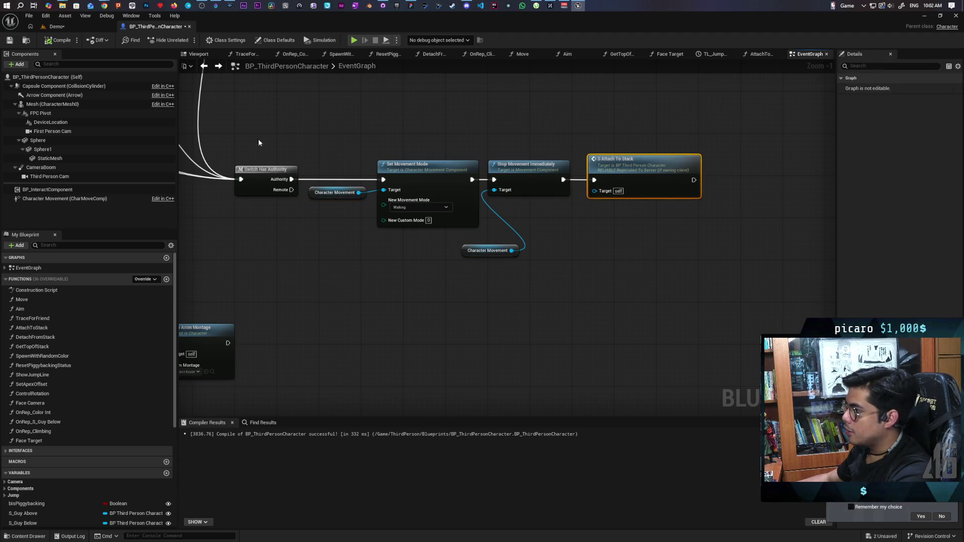
{"action": "left_click", "coordinate": [271, 170]}
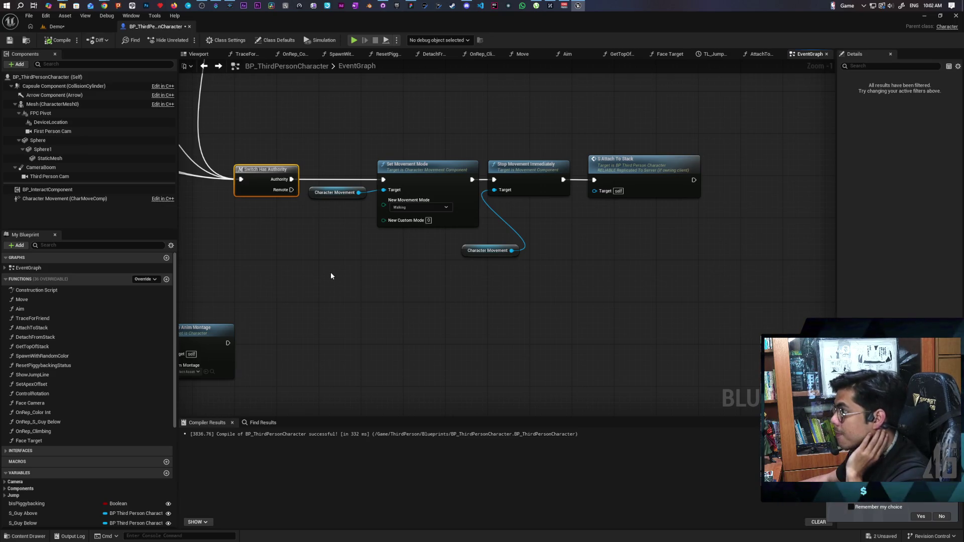
{"action": "scroll", "coordinate": [322, 265], "scroll_direction": "down", "scroll_amount": 4}
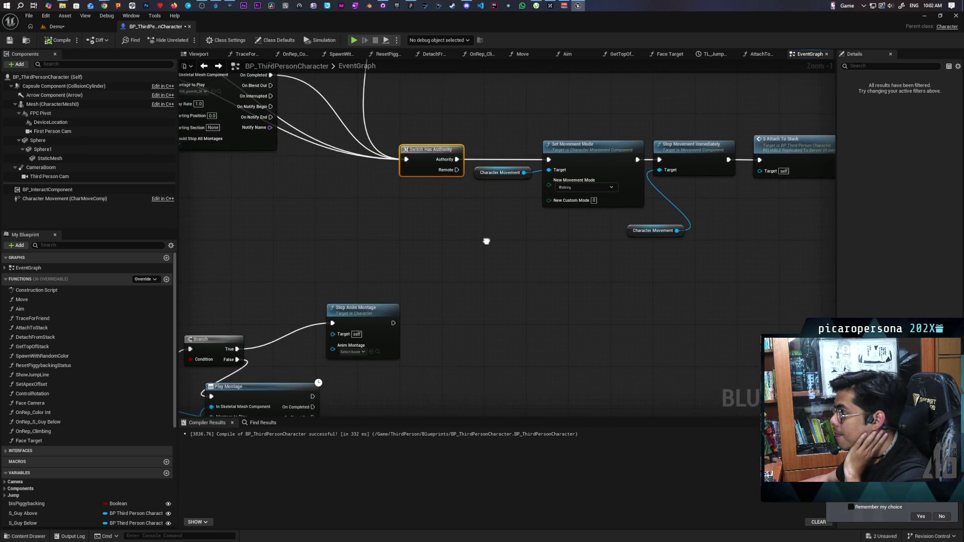
{"action": "scroll", "coordinate": [462, 232], "scroll_direction": "up", "scroll_amount": 6}
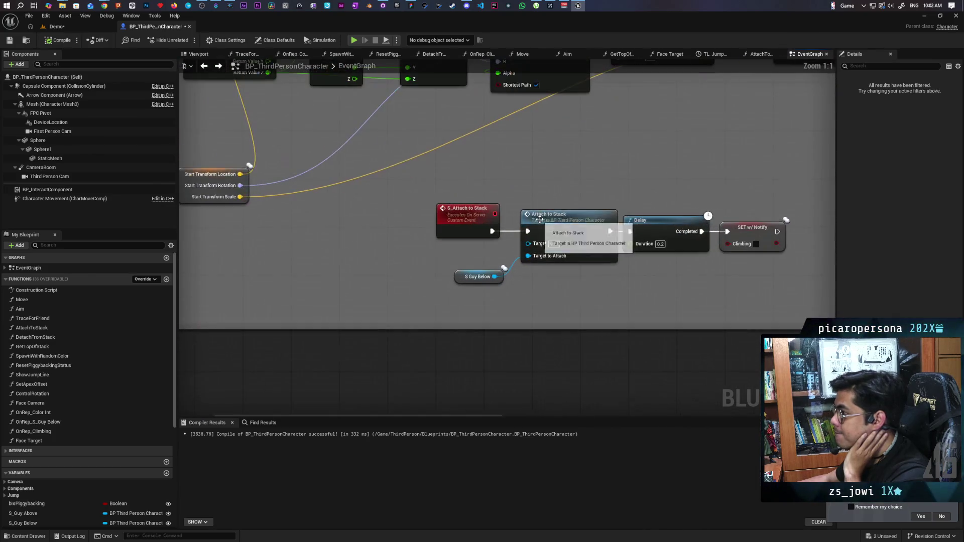
- Review AttachToStack's Disable Collision, Ignore Input and Stop Lag sections, then return to the event graph
{"action": "double_click", "coordinate": [572, 232]}
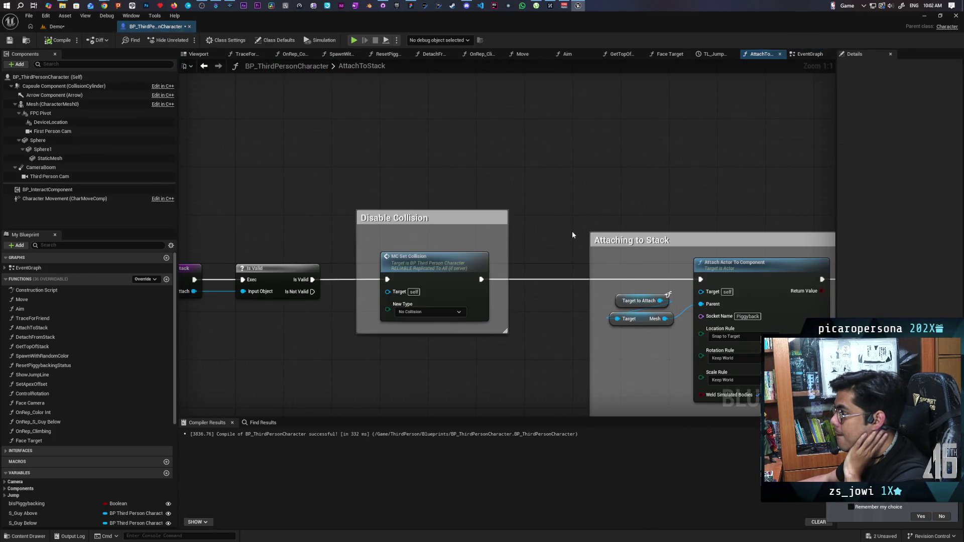
{"action": "mouse_move", "coordinate": [401, 345]}
{"action": "left_mouse_down"}
{"action": "mouse_move", "coordinate": [621, 296]}
{"action": "mouse_move", "coordinate": [405, 305]}
{"action": "left_mouse_up"}
{"action": "left_click_drag", "start_coordinate": [577, 306], "coordinate": [264, 308]}
{"action": "left_click_drag", "start_coordinate": [616, 326], "coordinate": [291, 325]}
{"action": "left_click_drag", "start_coordinate": [452, 325], "coordinate": [338, 325]}
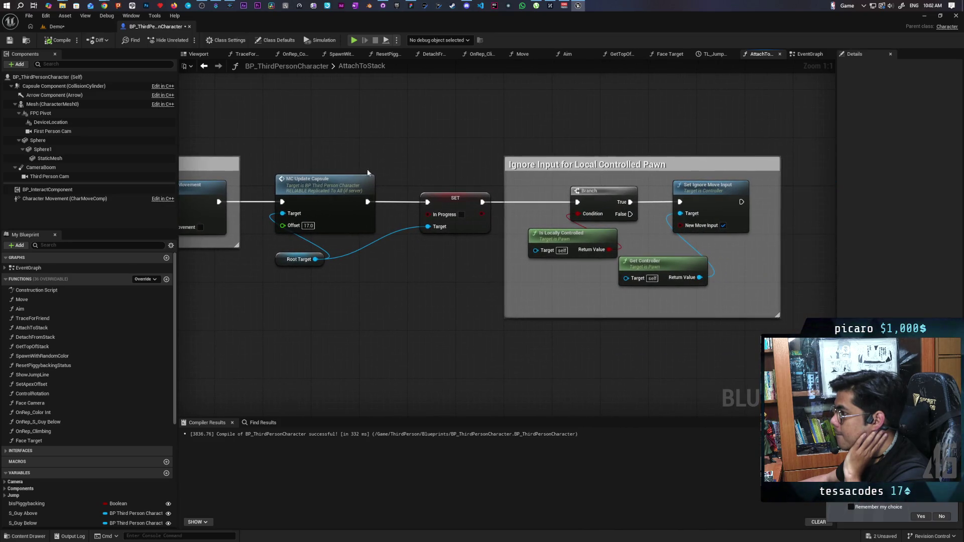
{"action": "left_click_drag", "start_coordinate": [324, 148], "coordinate": [456, 146]}
{"action": "left_click_drag", "start_coordinate": [384, 256], "coordinate": [509, 245]}
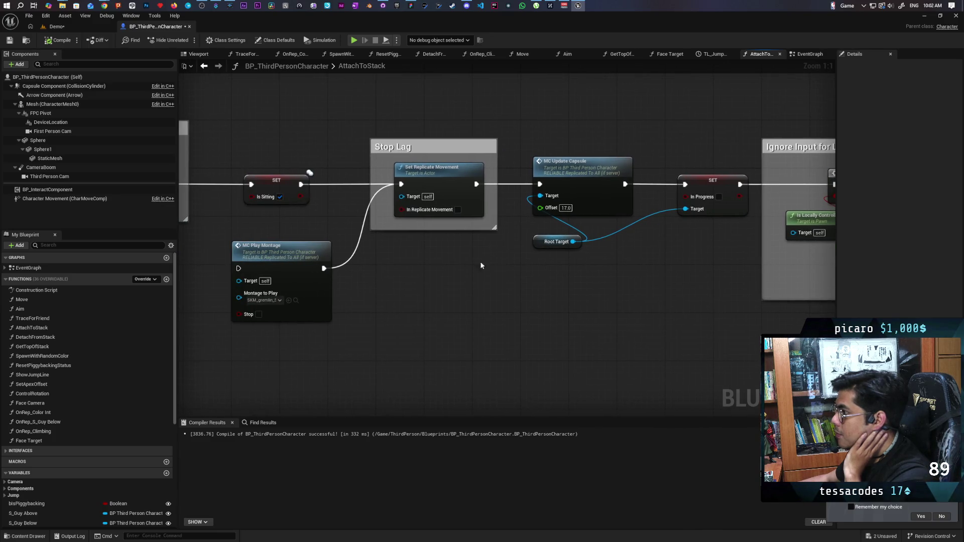
{"action": "left_click", "coordinate": [406, 156]}
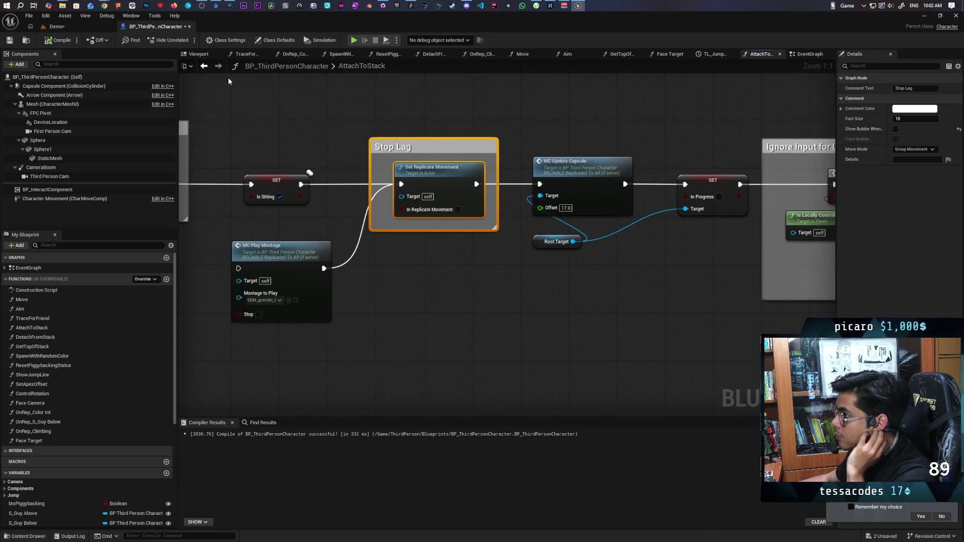
{"action": "left_click", "coordinate": [204, 65]}
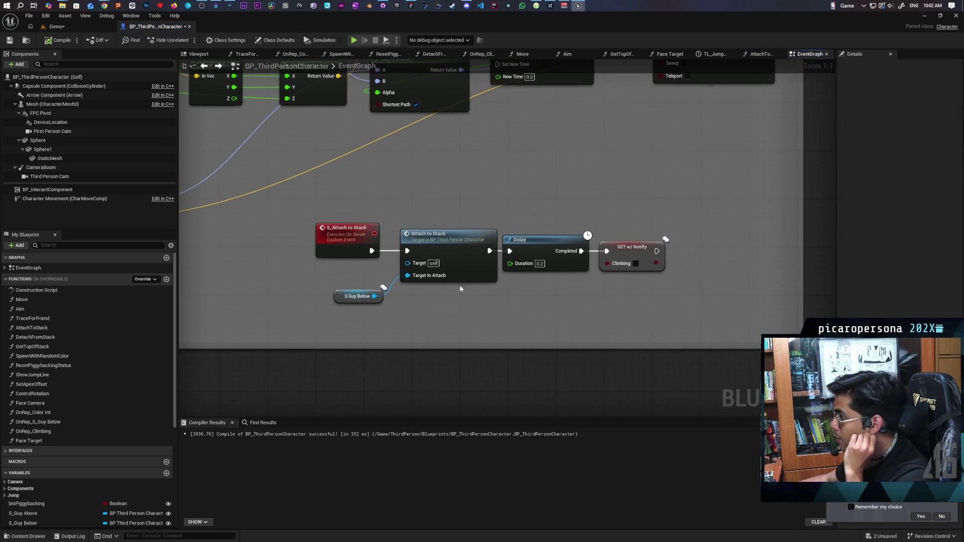
- Select the four movement nodes (Set Movement Mode, Stop Movement Immediately, Character Movement) and move them lower
{"action": "key", "text": "alt+Left"}
{"action": "key", "text": "alt+Left"}
{"action": "key", "text": "alt+Left"}
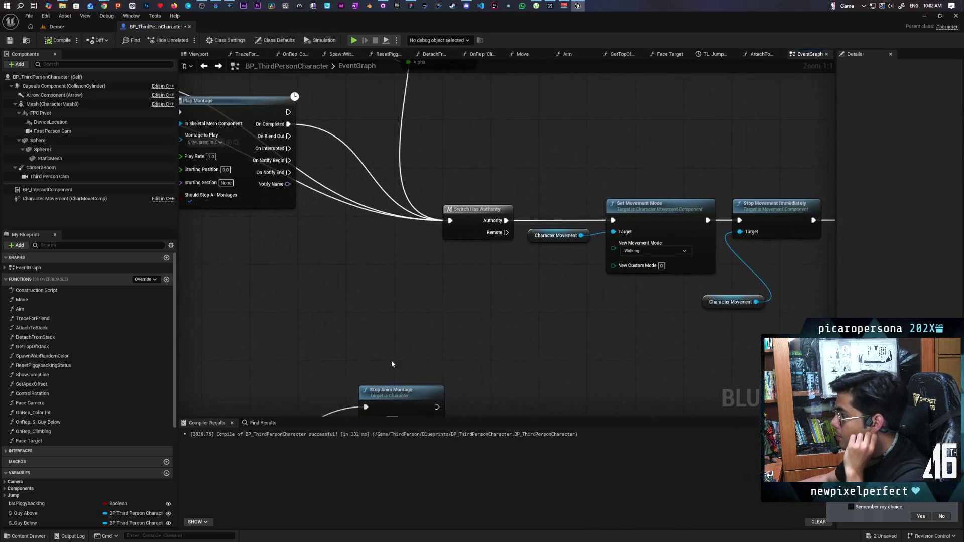
{"action": "left_click_drag", "start_coordinate": [370, 217], "coordinate": [447, 318]}
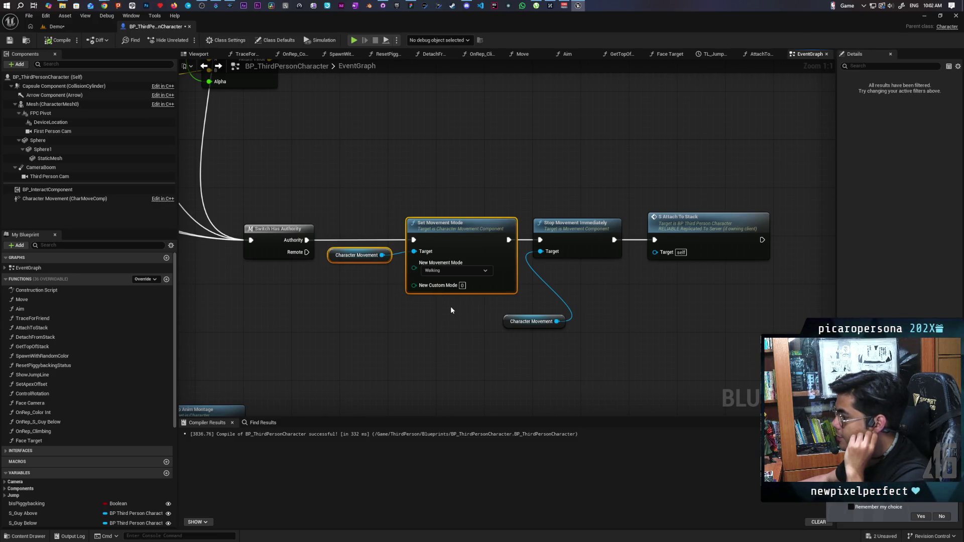
{"action": "mouse_move", "coordinate": [350, 191]}
{"action": "left_mouse_down"}
{"action": "mouse_move", "coordinate": [437, 317]}
{"action": "mouse_move", "coordinate": [345, 214]}
{"action": "mouse_move", "coordinate": [436, 323]}
{"action": "left_mouse_up"}
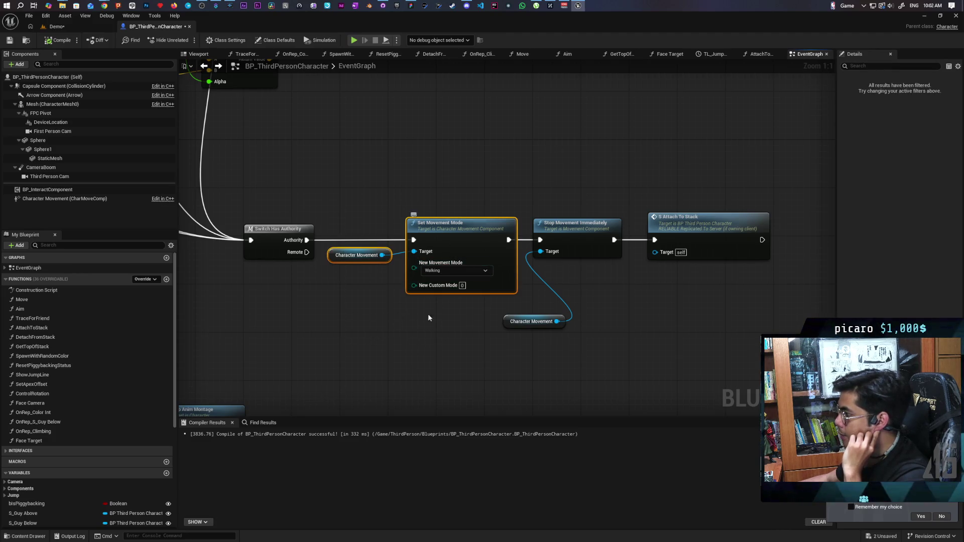
{"action": "left_click", "coordinate": [372, 190]}
{"action": "left_click_drag", "start_coordinate": [410, 202], "coordinate": [555, 305]}
{"action": "left_click_drag", "start_coordinate": [348, 198], "coordinate": [564, 351]}
{"action": "left_click_drag", "start_coordinate": [442, 223], "coordinate": [442, 302]}
- Wire Authority straight into S Attach To Stack, recompile, and switch to the Demo level
{"action": "left_click_drag", "start_coordinate": [305, 241], "coordinate": [654, 240]}
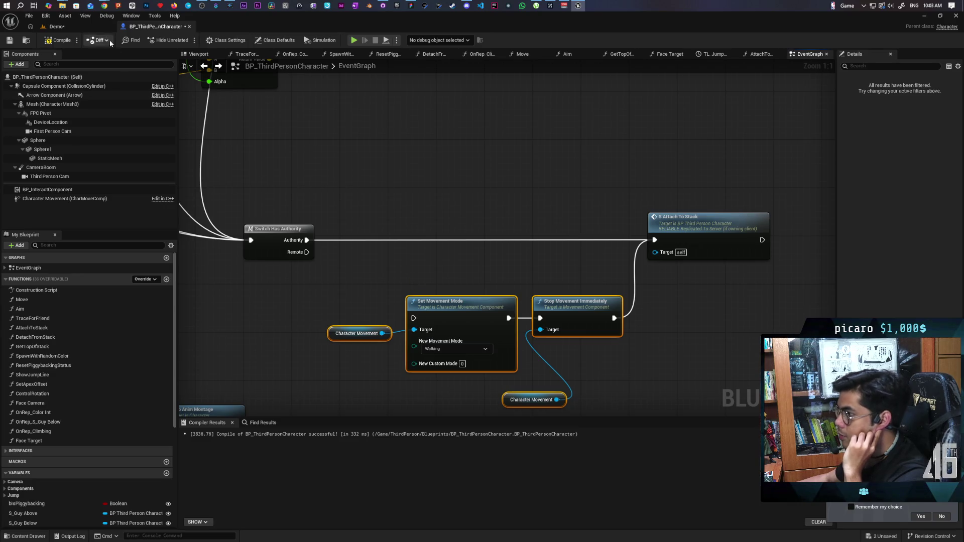
{"action": "left_click", "coordinate": [58, 40]}
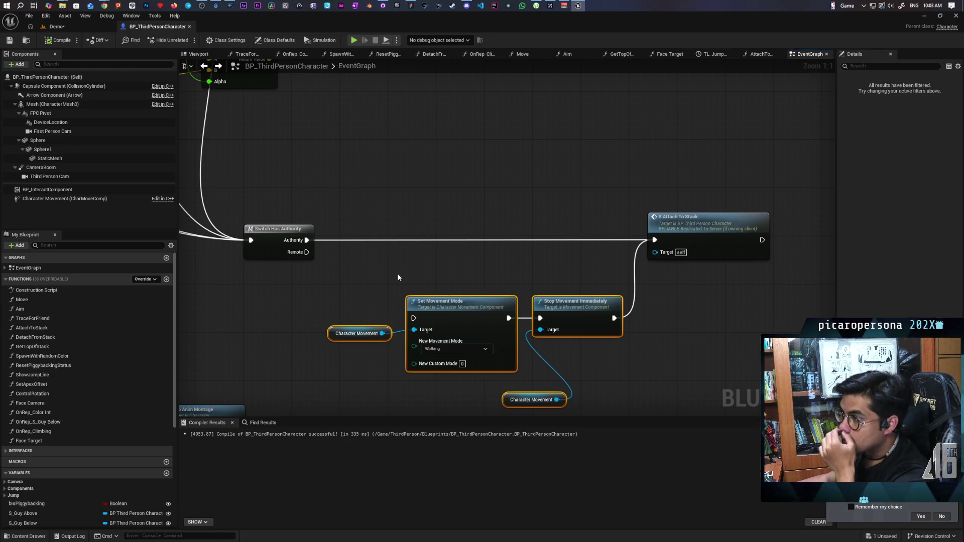
{"action": "mouse_move", "coordinate": [318, 277]}
{"action": "left_mouse_down"}
{"action": "mouse_move", "coordinate": [392, 342]}
{"action": "mouse_move", "coordinate": [424, 387]}
{"action": "left_mouse_up"}
{"action": "mouse_move", "coordinate": [524, 397]}
{"action": "left_mouse_down"}
{"action": "mouse_move", "coordinate": [340, 280]}
{"action": "mouse_move", "coordinate": [334, 308]}
{"action": "mouse_move", "coordinate": [440, 373]}
{"action": "mouse_move", "coordinate": [303, 285]}
{"action": "left_mouse_up"}
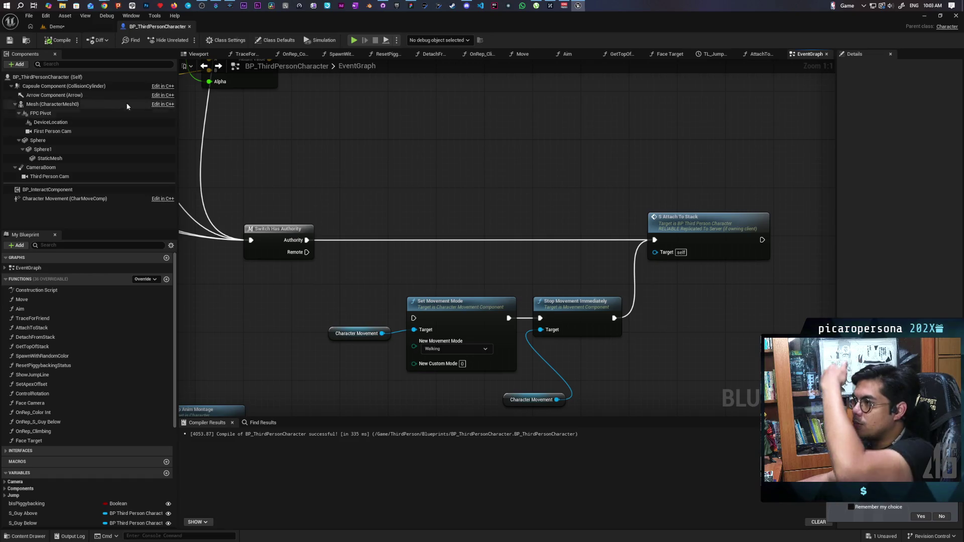
{"action": "left_click", "coordinate": [58, 29]}
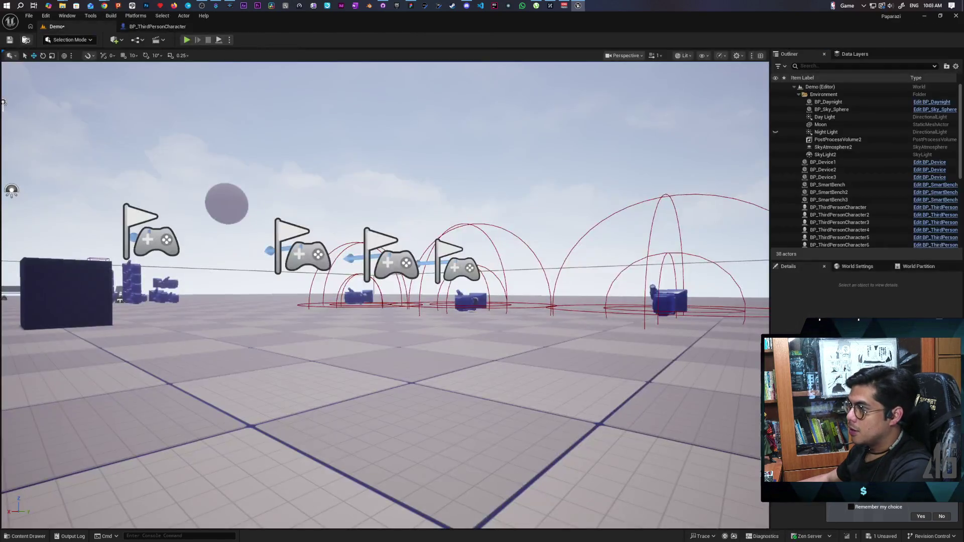
- Check the bug notes behind the editor, then return to BP_ThirdPersonCharacter maximized full-screen
{"action": "mouse_move", "coordinate": [305, 26]}
{"action": "left_mouse_down"}
{"action": "mouse_move", "coordinate": [373, 45]}
{"action": "mouse_move", "coordinate": [605, 48]}
{"action": "mouse_move", "coordinate": [646, 33]}
{"action": "left_mouse_up"}
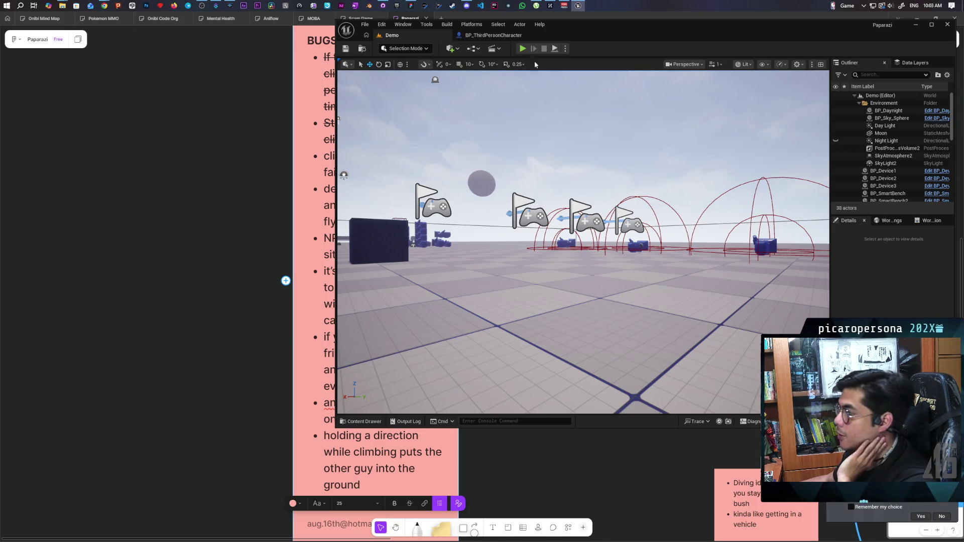
{"action": "left_click", "coordinate": [494, 35]}
{"action": "double_click", "coordinate": [612, 34]}
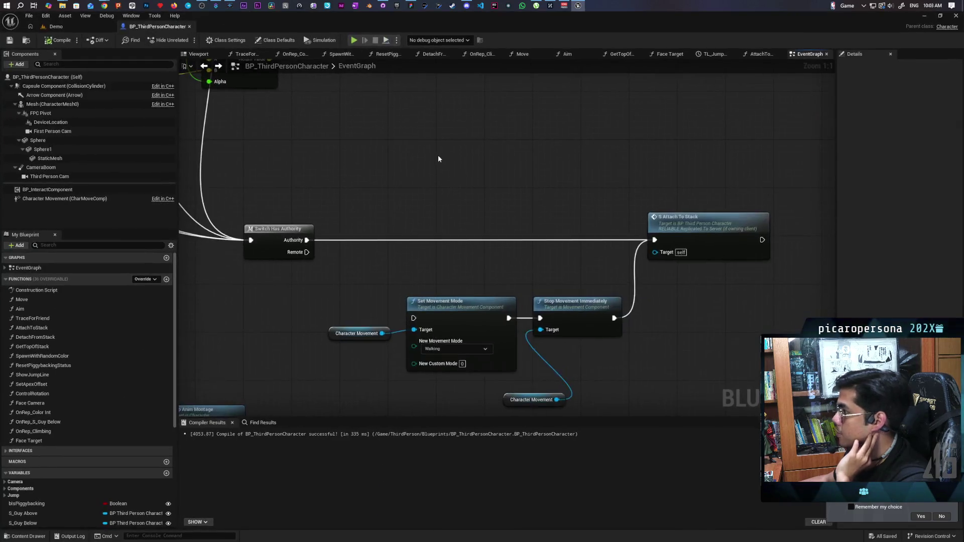
- Inspect Movement Input by selecting the Move nodes, the Branch/AND nodes and both SV Request to Detach nodes
{"action": "scroll", "coordinate": [438, 155], "scroll_direction": "down", "scroll_amount": 6}
{"action": "scroll", "coordinate": [348, 250], "scroll_direction": "up", "scroll_amount": 5}
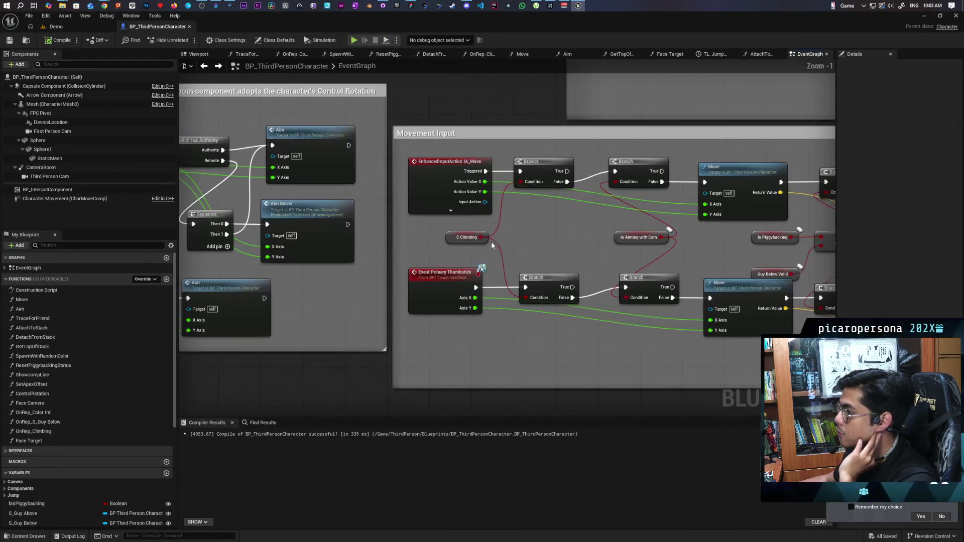
{"action": "left_click_drag", "start_coordinate": [445, 235], "coordinate": [447, 257]}
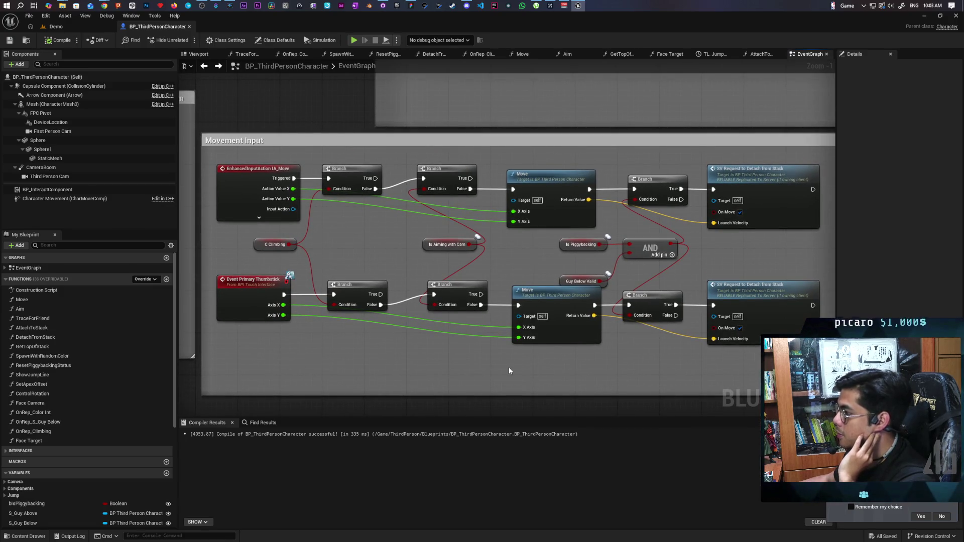
{"action": "mouse_move", "coordinate": [516, 161]}
{"action": "left_mouse_down"}
{"action": "mouse_move", "coordinate": [555, 345]}
{"action": "mouse_move", "coordinate": [543, 360]}
{"action": "mouse_move", "coordinate": [514, 366]}
{"action": "left_mouse_up"}
{"action": "left_click_drag", "start_coordinate": [508, 156], "coordinate": [538, 352]}
{"action": "left_click", "coordinate": [547, 369]}
{"action": "mouse_move", "coordinate": [629, 153]}
{"action": "left_mouse_down"}
{"action": "mouse_move", "coordinate": [658, 281]}
{"action": "mouse_move", "coordinate": [660, 371]}
{"action": "left_mouse_up"}
{"action": "left_click", "coordinate": [660, 371]}
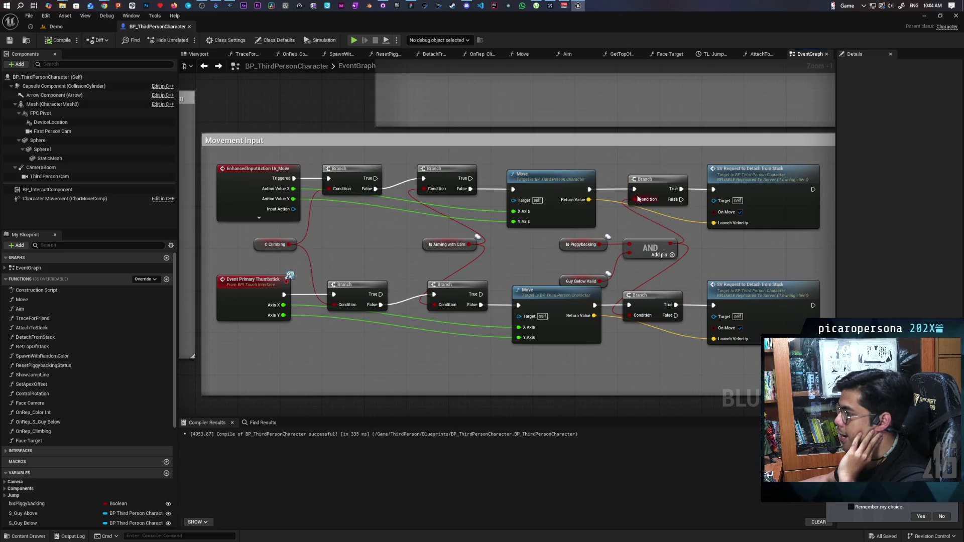
{"action": "left_click_drag", "start_coordinate": [648, 366], "coordinate": [695, 149]}
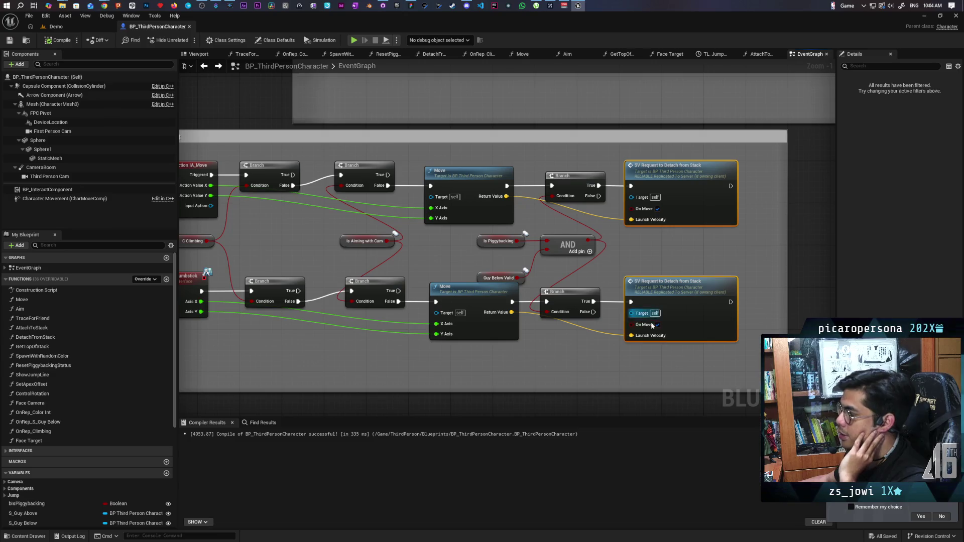
{"action": "left_click_drag", "start_coordinate": [557, 353], "coordinate": [618, 355]}
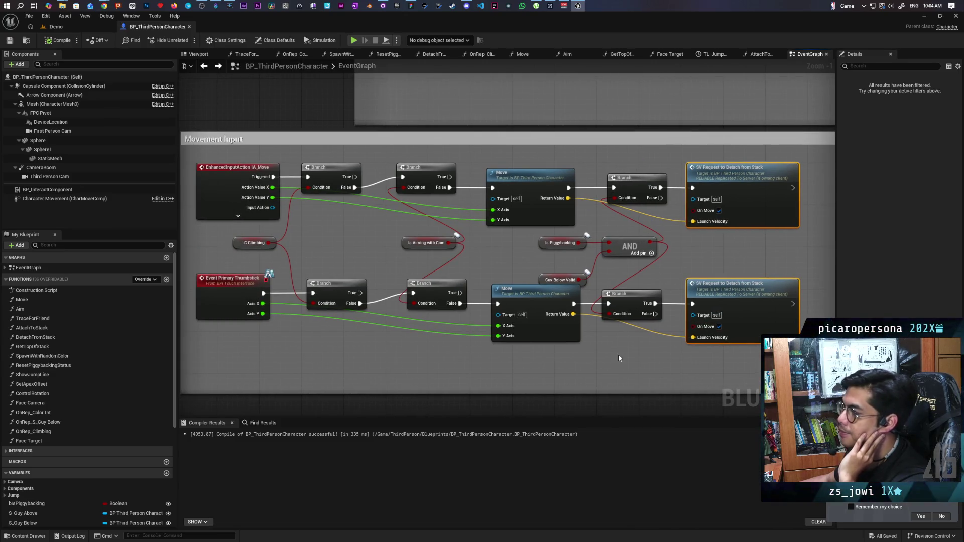
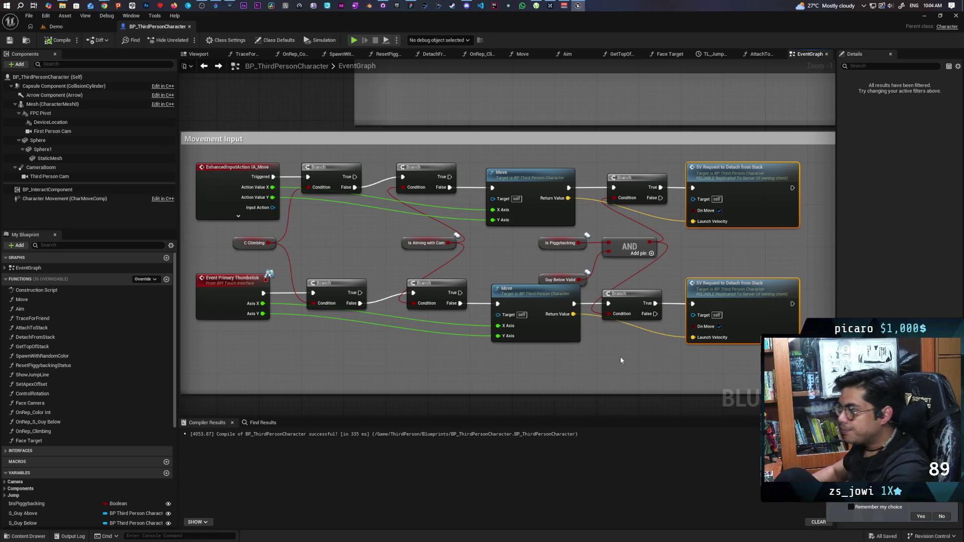
- Box-select both Move nodes and Align Left (Shift+A) into one column, cancelling a stray wire
{"action": "left_click", "coordinate": [486, 193]}
{"action": "left_click", "coordinate": [528, 373]}
{"action": "left_click_drag", "start_coordinate": [473, 161], "coordinate": [528, 354]}
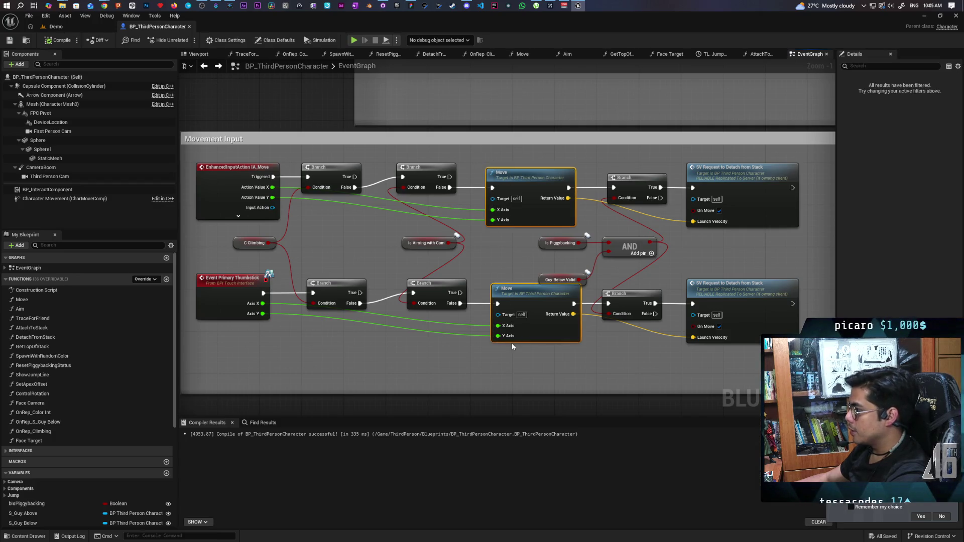
{"action": "key", "text": "shift+a"}
{"action": "left_click", "coordinate": [477, 378]}
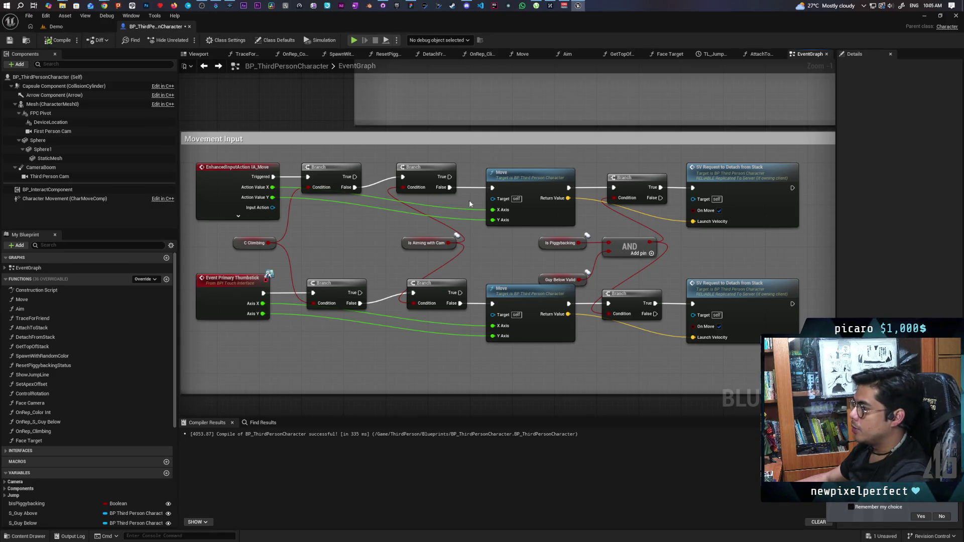
{"action": "left_click_drag", "start_coordinate": [483, 184], "coordinate": [517, 370]}
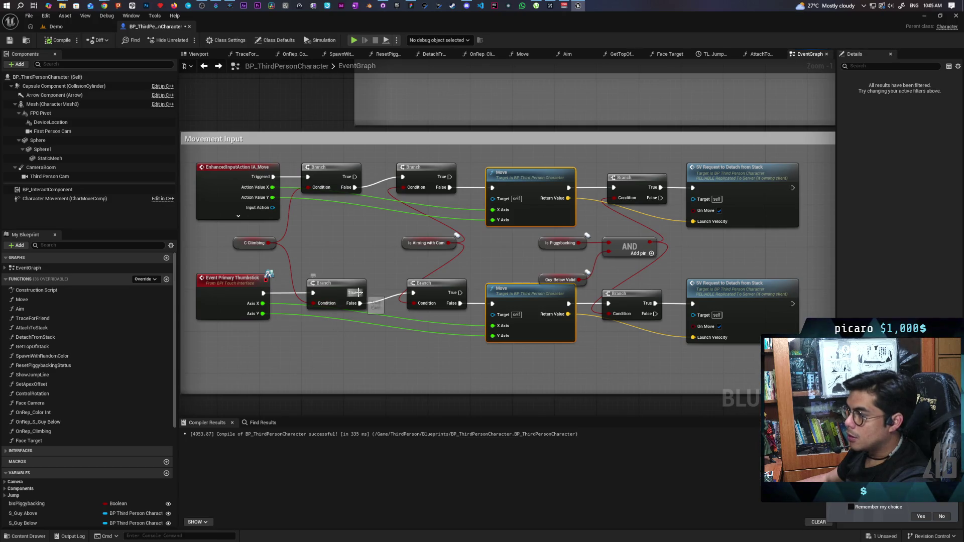
{"action": "mouse_move", "coordinate": [360, 292]}
{"action": "left_mouse_down"}
{"action": "mouse_move", "coordinate": [400, 399]}
{"action": "mouse_move", "coordinate": [391, 319]}
{"action": "mouse_move", "coordinate": [390, 371]}
{"action": "left_mouse_up"}
{"action": "left_click", "coordinate": [339, 357]}
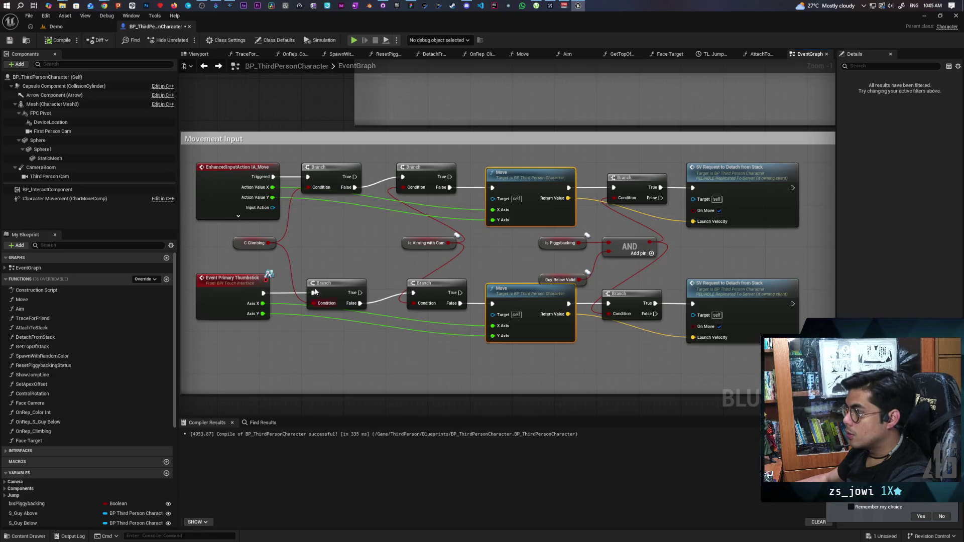
- Pan and zoom around the EventGraph to survey the Movement Input and Play Montage node groups
{"action": "scroll", "coordinate": [315, 294], "scroll_direction": "down", "scroll_amount": 10}
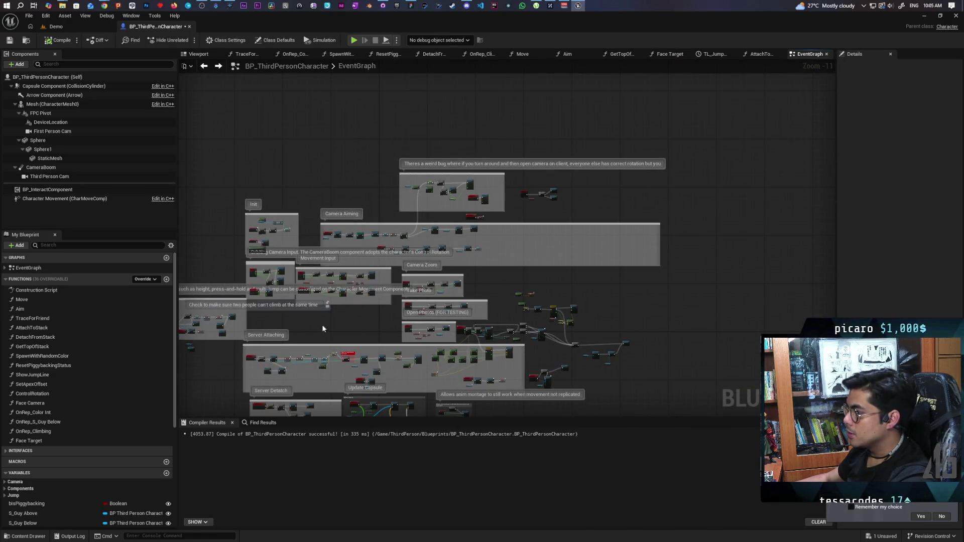
{"action": "scroll", "coordinate": [411, 296], "scroll_direction": "up", "scroll_amount": 8}
{"action": "scroll", "coordinate": [411, 295], "scroll_direction": "down", "scroll_amount": 8}
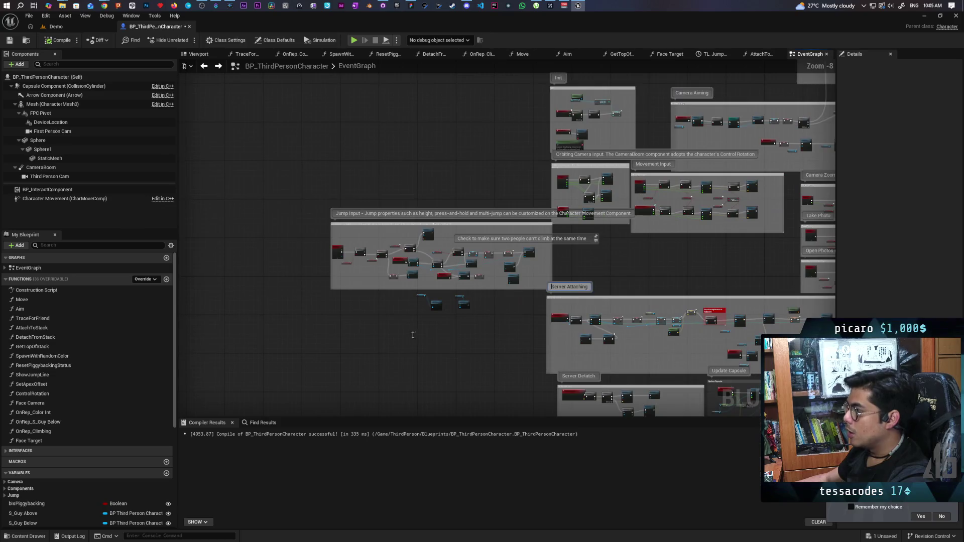
{"action": "scroll", "coordinate": [468, 283], "scroll_direction": "up", "scroll_amount": 8}
{"action": "left_click_drag", "start_coordinate": [486, 287], "coordinate": [461, 353]}
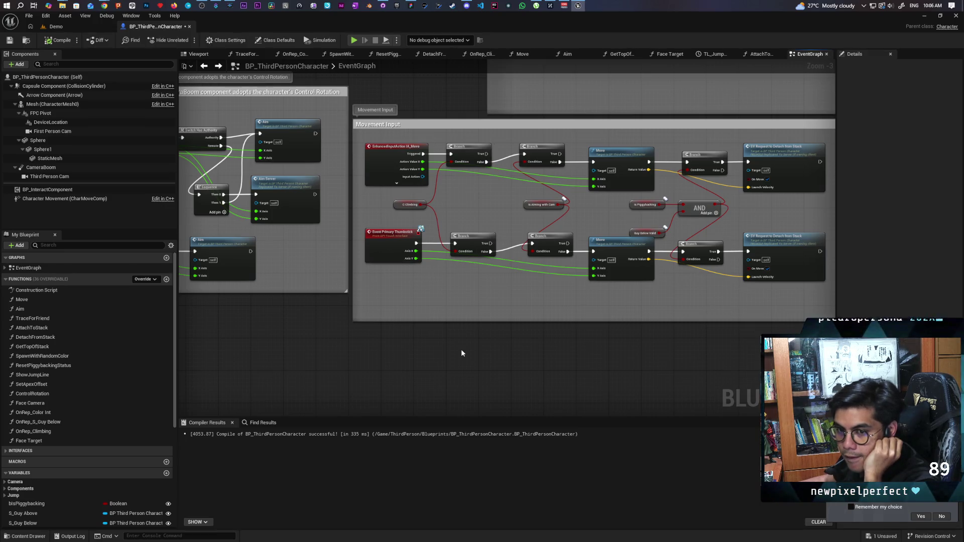
{"action": "scroll", "coordinate": [508, 330], "scroll_direction": "down", "scroll_amount": 6}
{"action": "mouse_move", "coordinate": [550, 351]}
{"action": "left_mouse_down"}
{"action": "mouse_move", "coordinate": [345, 276]}
{"action": "mouse_move", "coordinate": [387, 288]}
{"action": "left_mouse_up"}
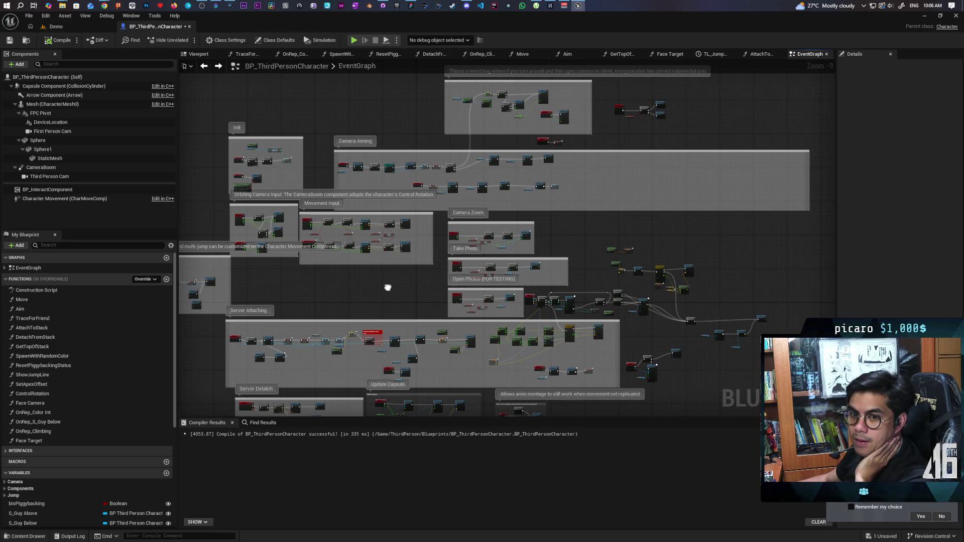
{"action": "mouse_move", "coordinate": [387, 288]}
{"action": "left_mouse_down"}
{"action": "mouse_move", "coordinate": [420, 307]}
{"action": "mouse_move", "coordinate": [634, 307]}
{"action": "left_mouse_up"}
{"action": "scroll", "coordinate": [649, 308], "scroll_direction": "up", "scroll_amount": 6}
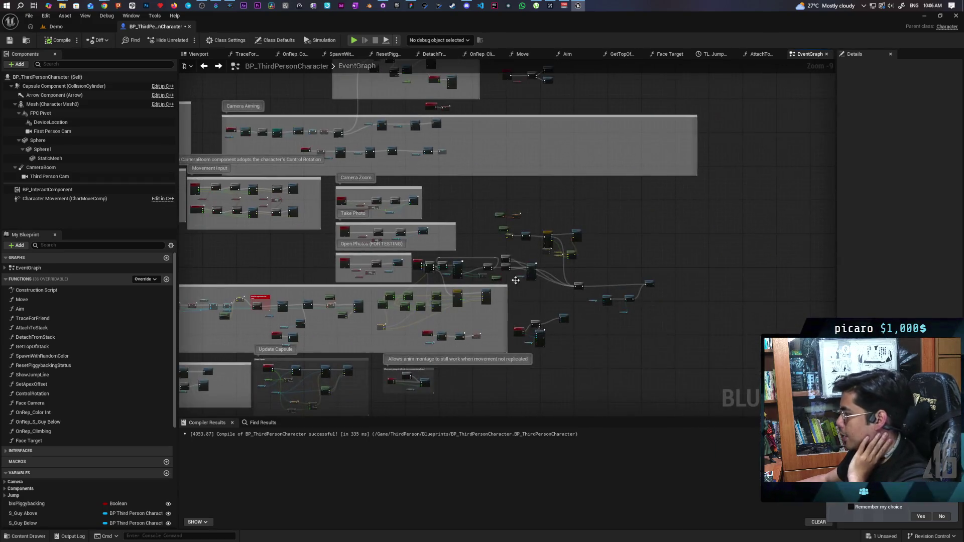
{"action": "left_click_drag", "start_coordinate": [541, 302], "coordinate": [352, 272]}
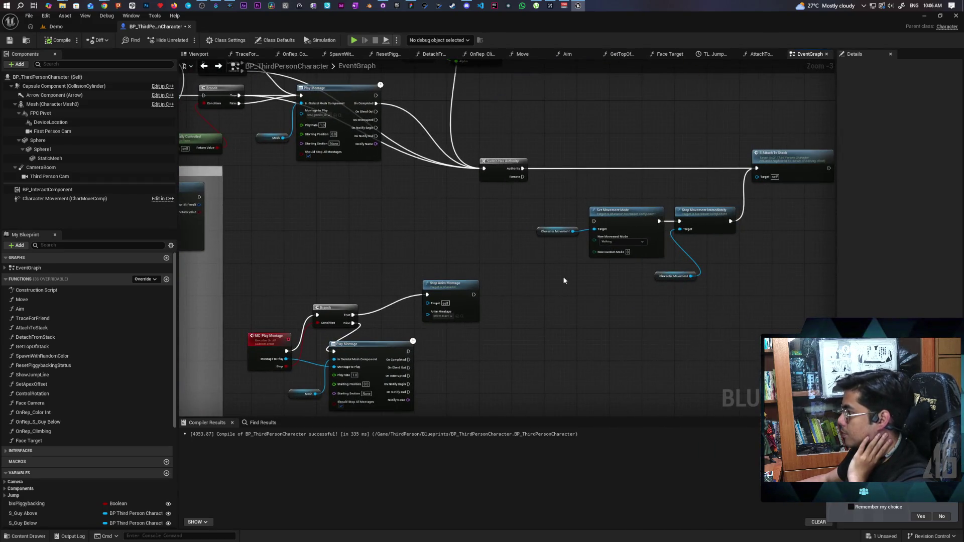
{"action": "scroll", "coordinate": [534, 262], "scroll_direction": "down", "scroll_amount": 3}
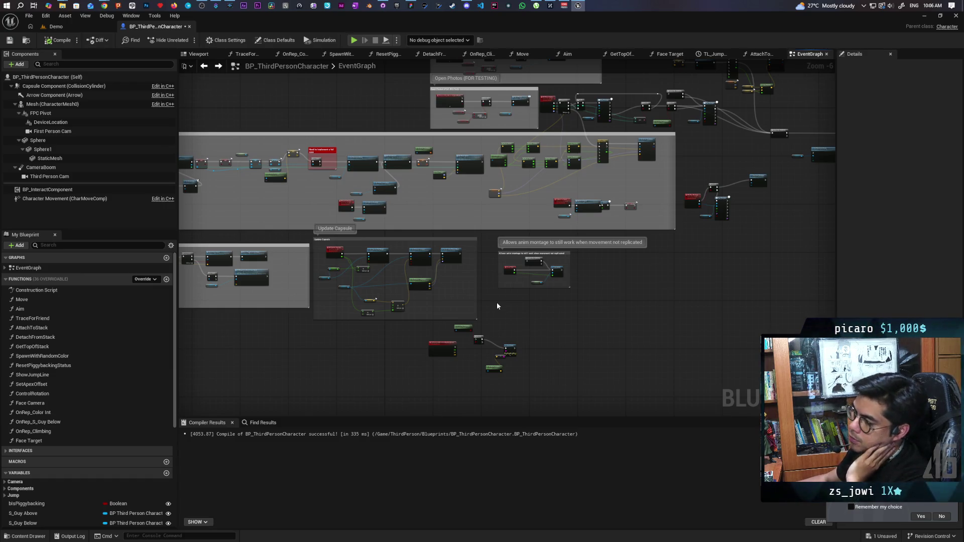
{"action": "scroll", "coordinate": [478, 271], "scroll_direction": "up", "scroll_amount": 3}
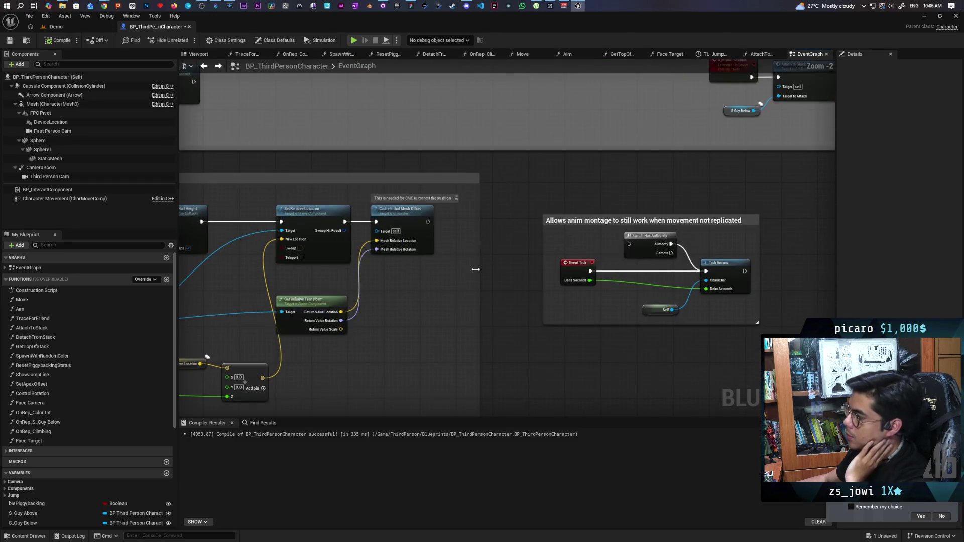
{"action": "scroll", "coordinate": [476, 270], "scroll_direction": "down", "scroll_amount": 2}
{"action": "scroll", "coordinate": [475, 270], "scroll_direction": "up", "scroll_amount": 4}
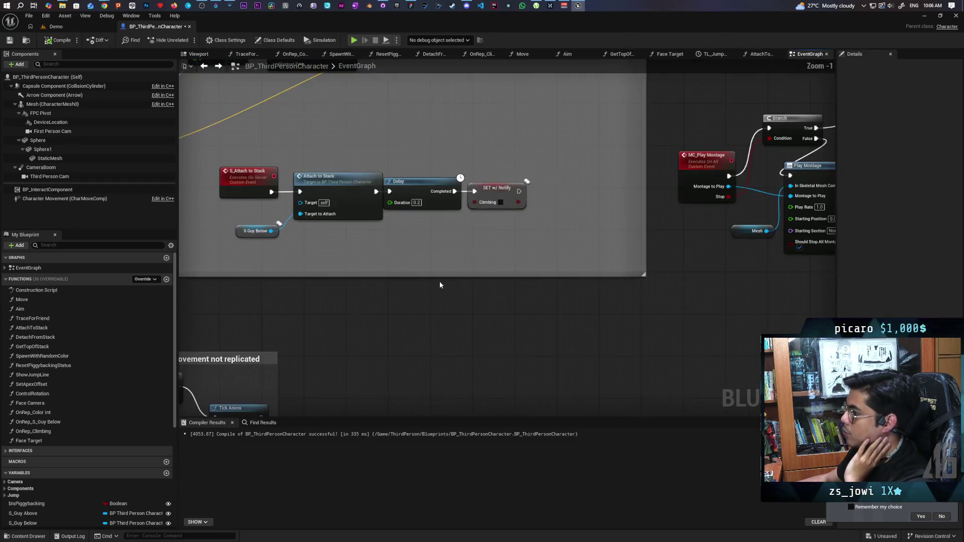
- Copy Set Ignore Move Input and Get Controller from AttachToStack, then return to the EventGraph's Jump Input section
{"action": "double_click", "coordinate": [416, 287]}
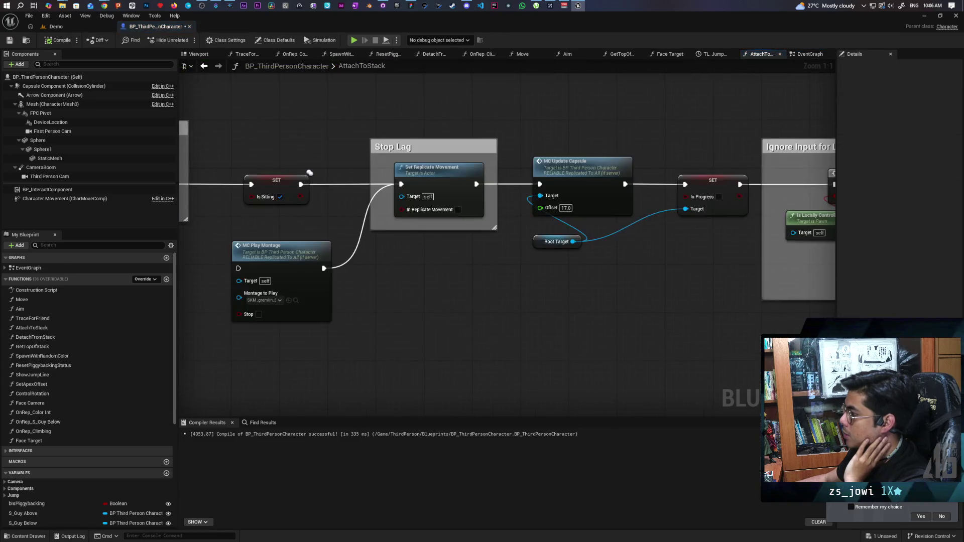
{"action": "left_click_drag", "start_coordinate": [529, 228], "coordinate": [475, 308]}
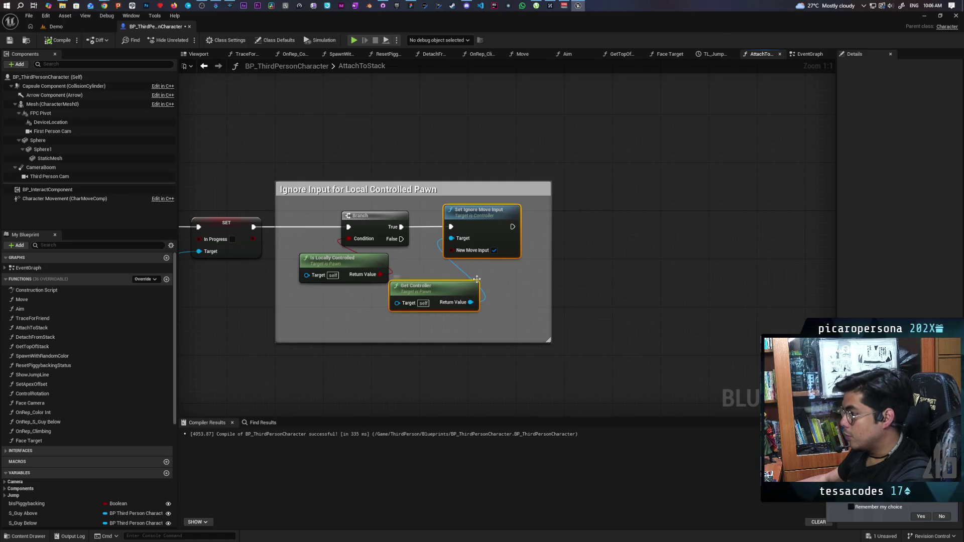
{"action": "left_click", "coordinate": [204, 65]}
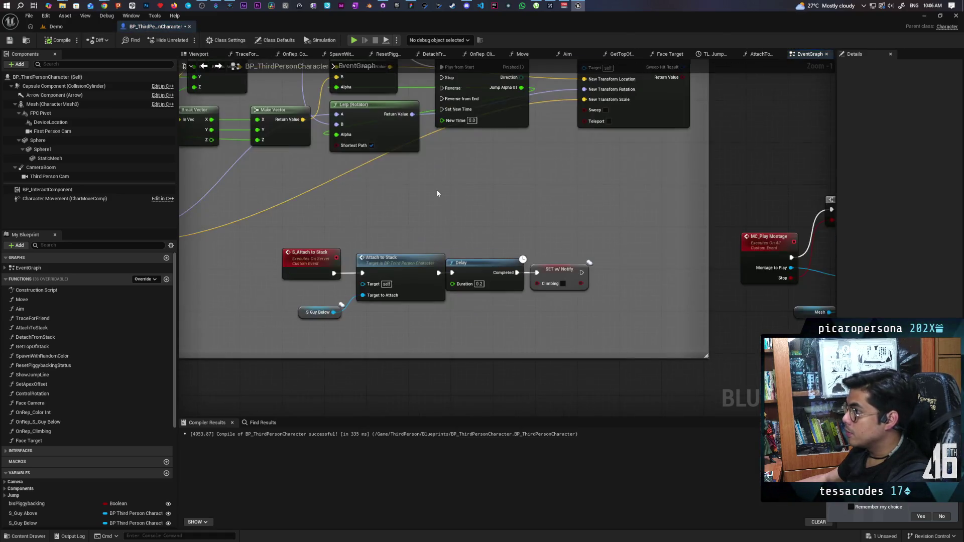
{"action": "scroll", "coordinate": [487, 245], "scroll_direction": "down", "scroll_amount": 5}
{"action": "mouse_move", "coordinate": [487, 245]}
{"action": "left_mouse_down"}
{"action": "mouse_move", "coordinate": [494, 279]}
{"action": "mouse_move", "coordinate": [518, 280]}
{"action": "left_mouse_up"}
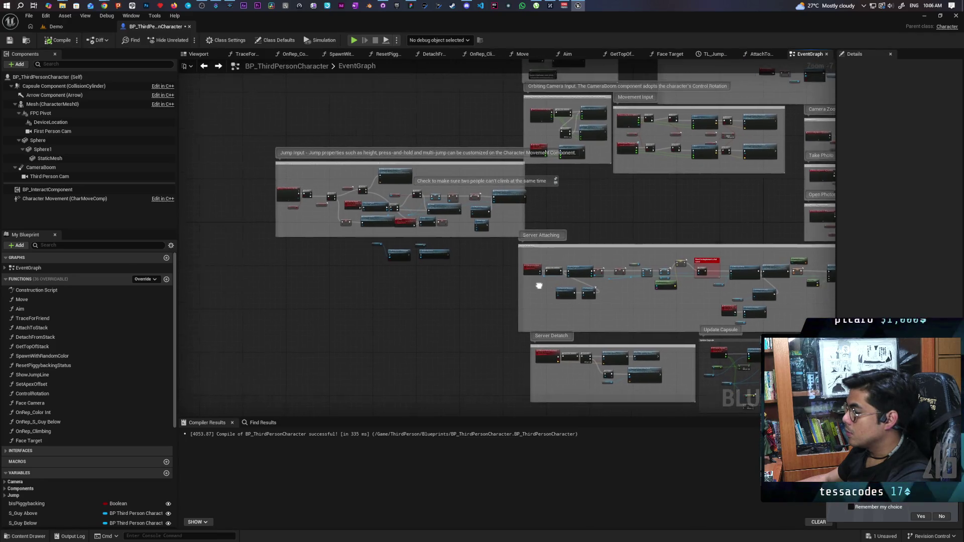
{"action": "scroll", "coordinate": [386, 258], "scroll_direction": "up", "scroll_amount": 5}
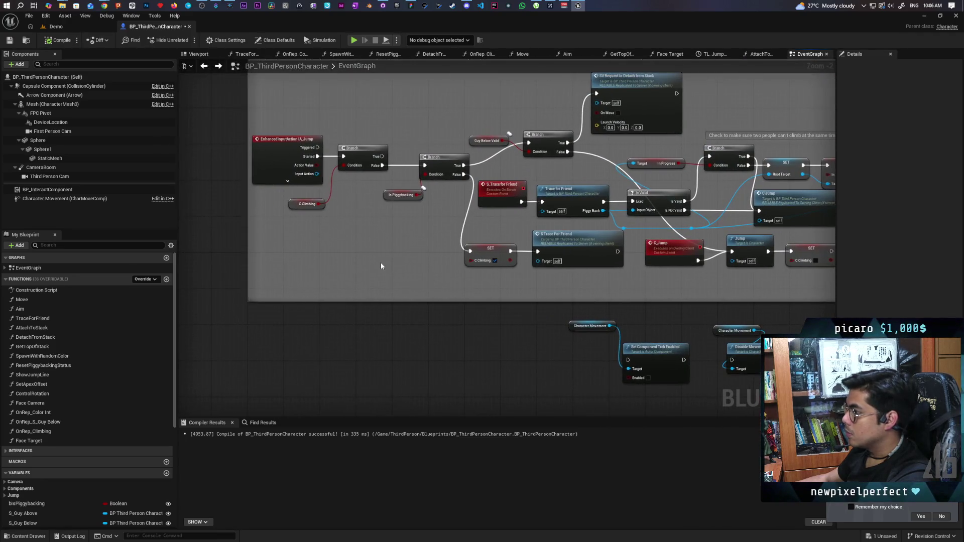
- Paste the nodes, wire Branch False → Set Ignore Move Input → SET C Climbing with Get Controller as Target, and compile
{"action": "key", "text": "ctrl+v"}
{"action": "scroll", "coordinate": [381, 262], "scroll_direction": "up", "scroll_amount": 2}
{"action": "left_click_drag", "start_coordinate": [491, 144], "coordinate": [410, 247]}
{"action": "left_click_drag", "start_coordinate": [471, 247], "coordinate": [502, 249]}
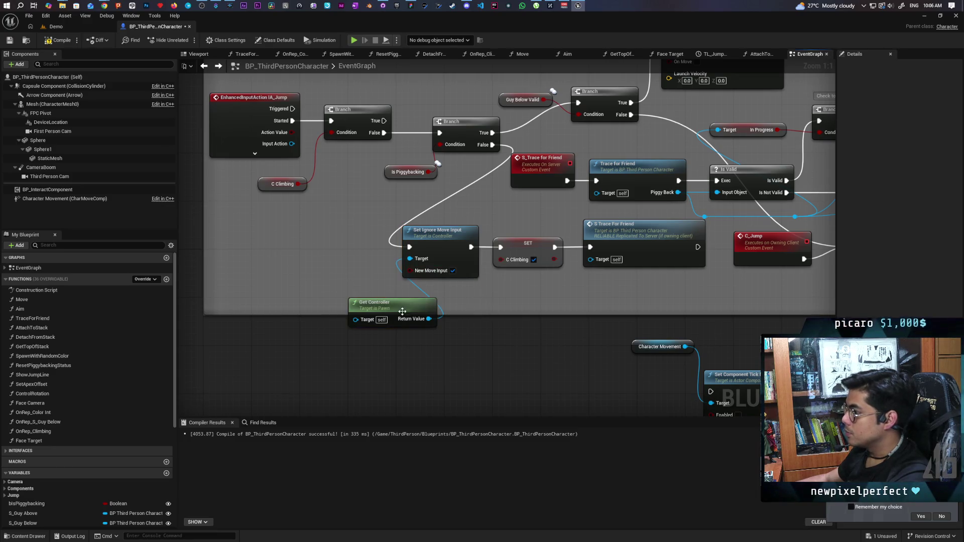
{"action": "left_click_drag", "start_coordinate": [372, 302], "coordinate": [305, 273]}
{"action": "key", "text": "F7"}
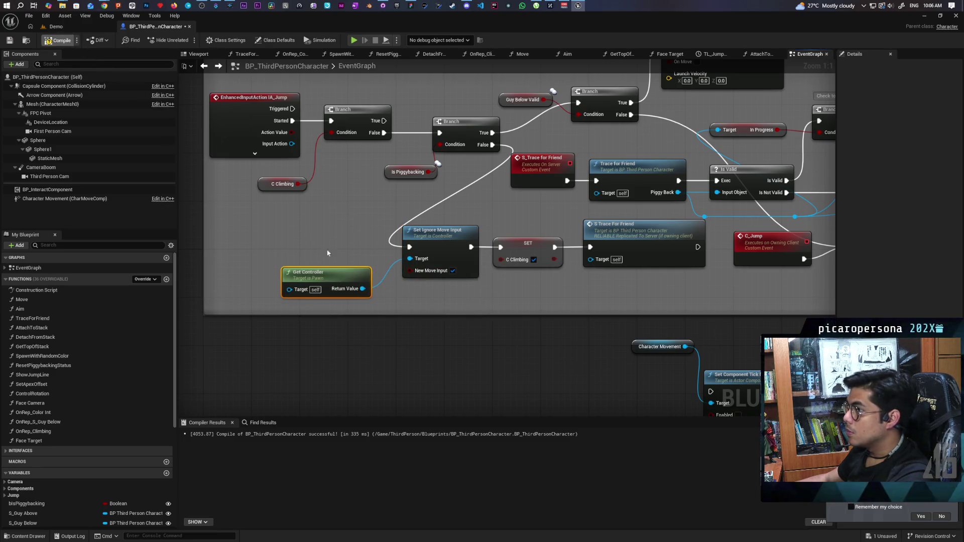
- Restore and reposition the editor window, then launch a multiplayer play-in-editor test
{"action": "right_click", "coordinate": [438, 234]}
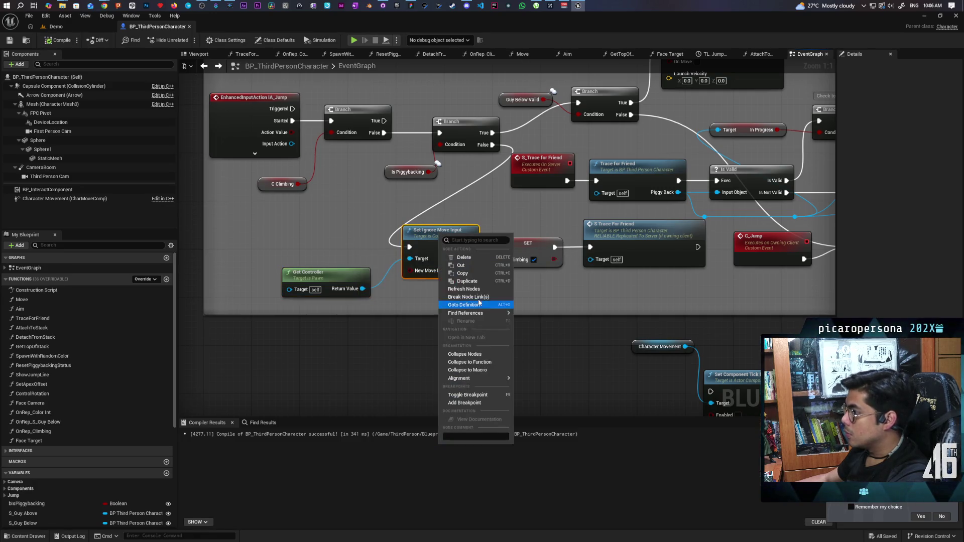
{"action": "mouse_move", "coordinate": [477, 313]}
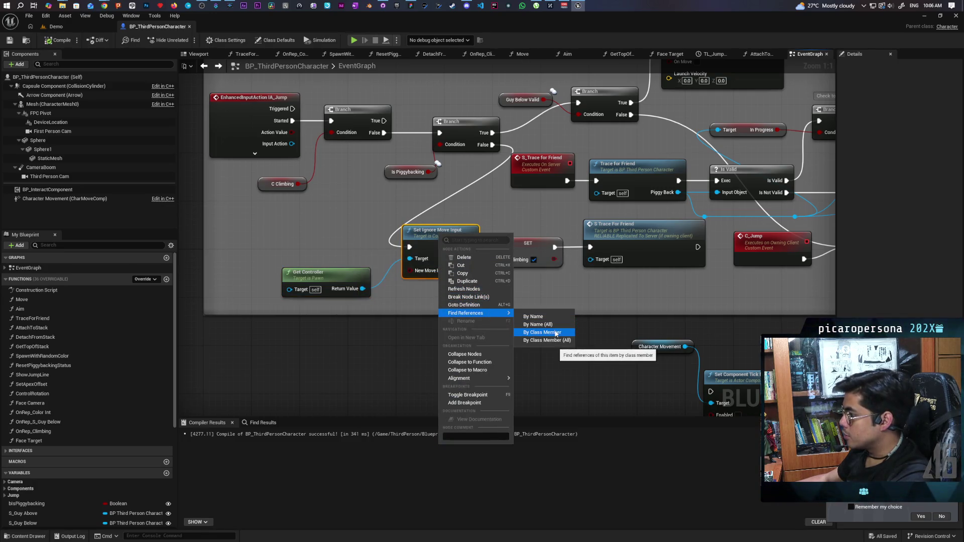
{"action": "left_click", "coordinate": [385, 341]}
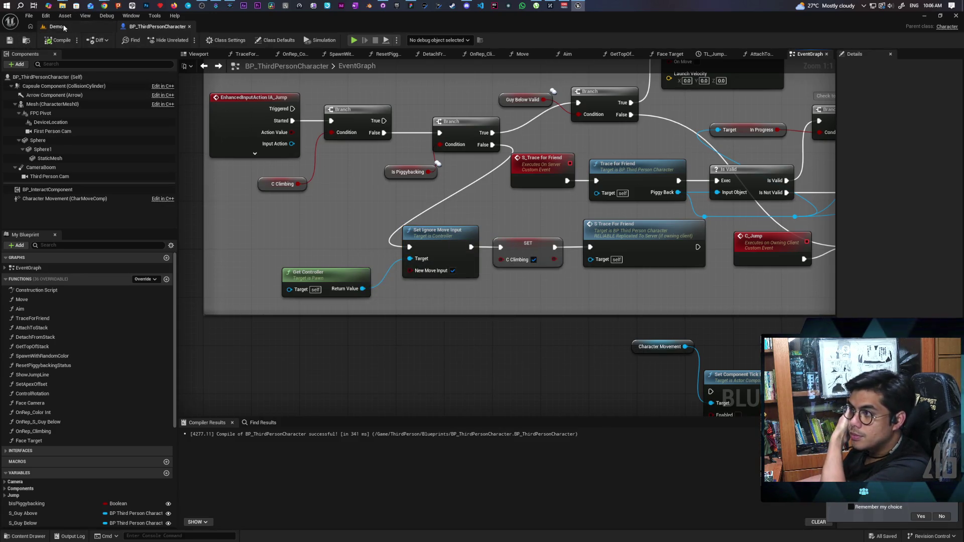
{"action": "double_click", "coordinate": [257, 25]}
{"action": "left_click_drag", "start_coordinate": [514, 49], "coordinate": [568, 42]}
{"action": "key", "text": "alt+p"}
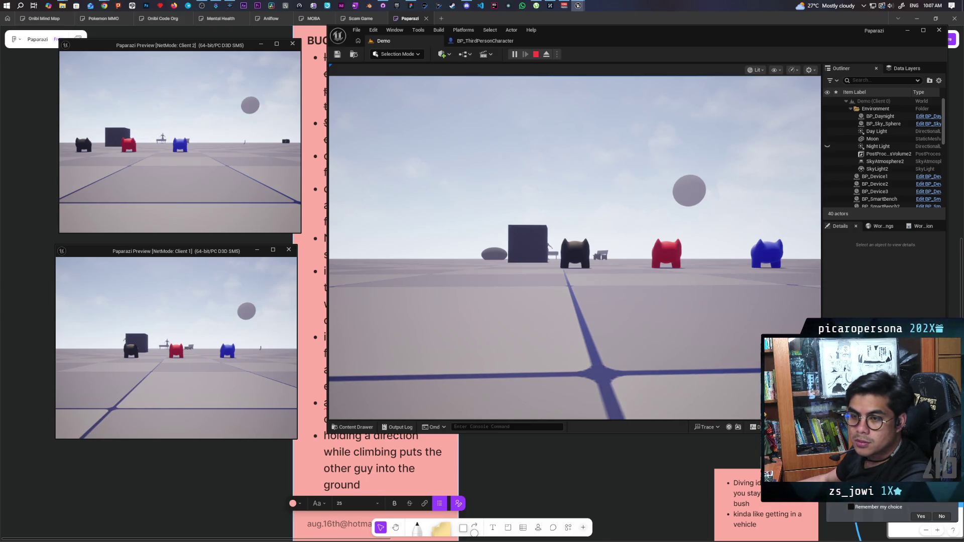
- Stop the play session and return to the BP_ThirdPersonCharacter Blueprint
{"action": "key", "text": "Escape"}
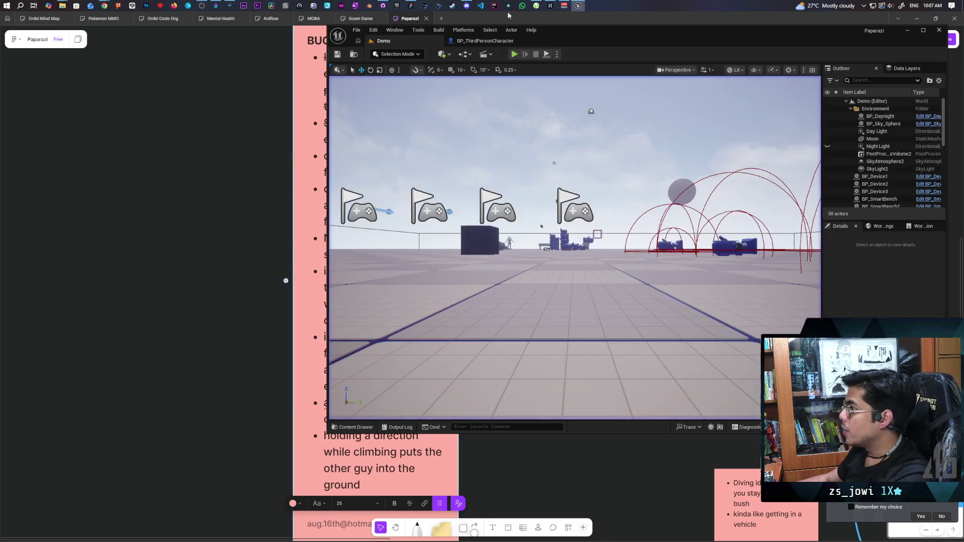
{"action": "left_click", "coordinate": [485, 40]}
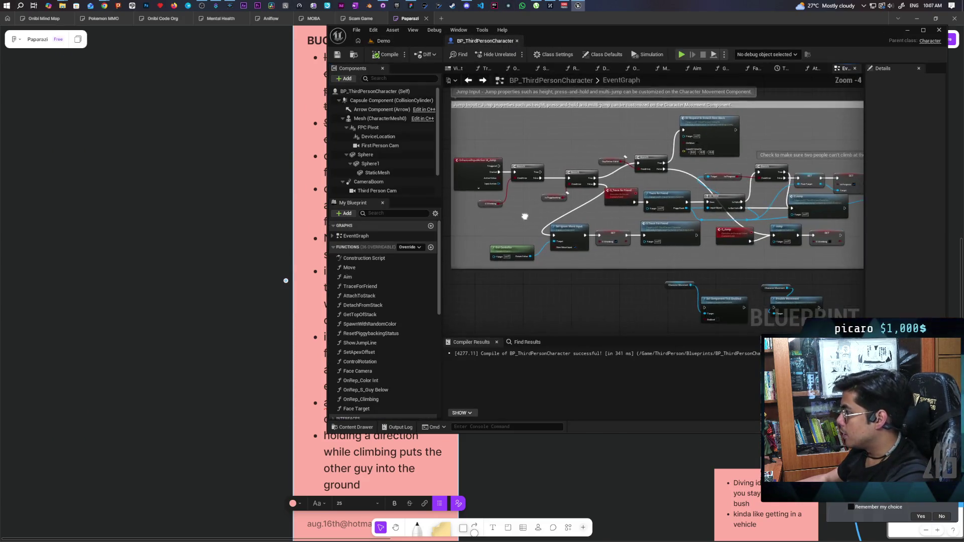
{"action": "scroll", "coordinate": [525, 217], "scroll_direction": "up", "scroll_amount": 1}
{"action": "left_click", "coordinate": [552, 241]}
{"action": "scroll", "coordinate": [617, 255], "scroll_direction": "up", "scroll_amount": 2}
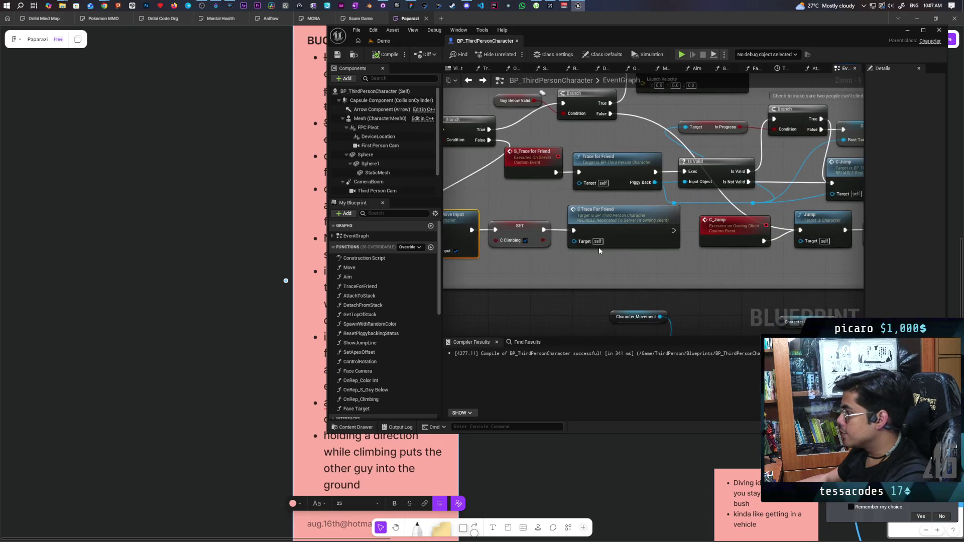
{"action": "scroll", "coordinate": [610, 258], "scroll_direction": "down", "scroll_amount": 3}
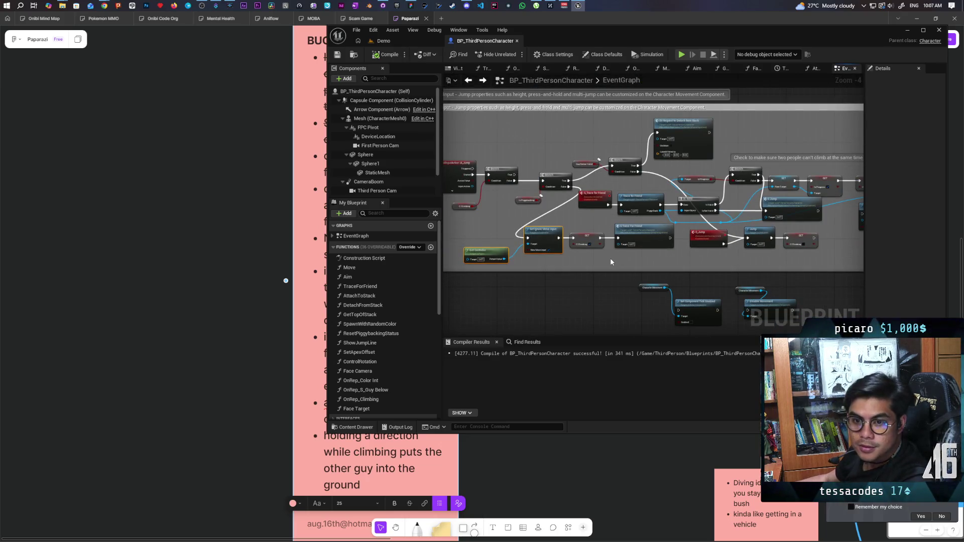
{"action": "scroll", "coordinate": [611, 260], "scroll_direction": "up", "scroll_amount": 2}
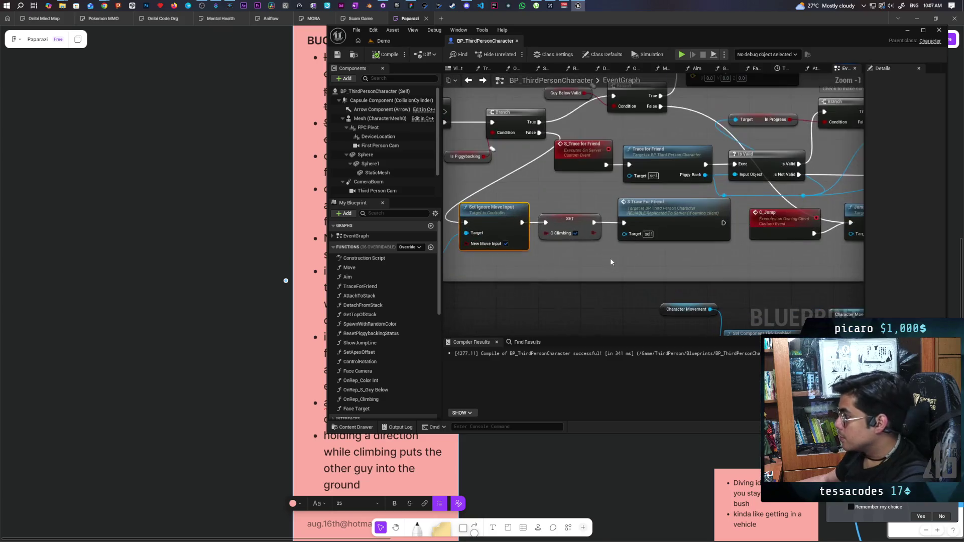
{"action": "scroll", "coordinate": [618, 261], "scroll_direction": "up", "scroll_amount": 1}
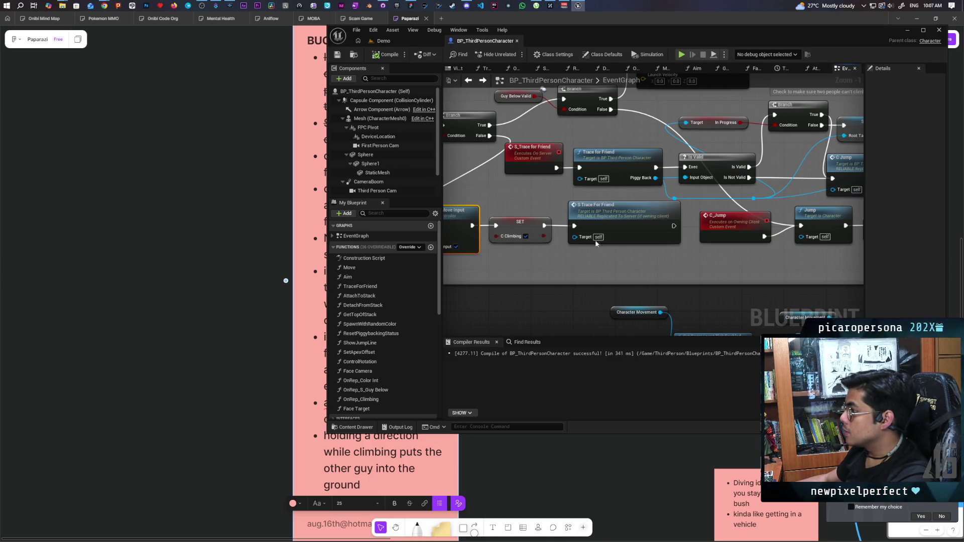
{"action": "left_click", "coordinate": [560, 253]}
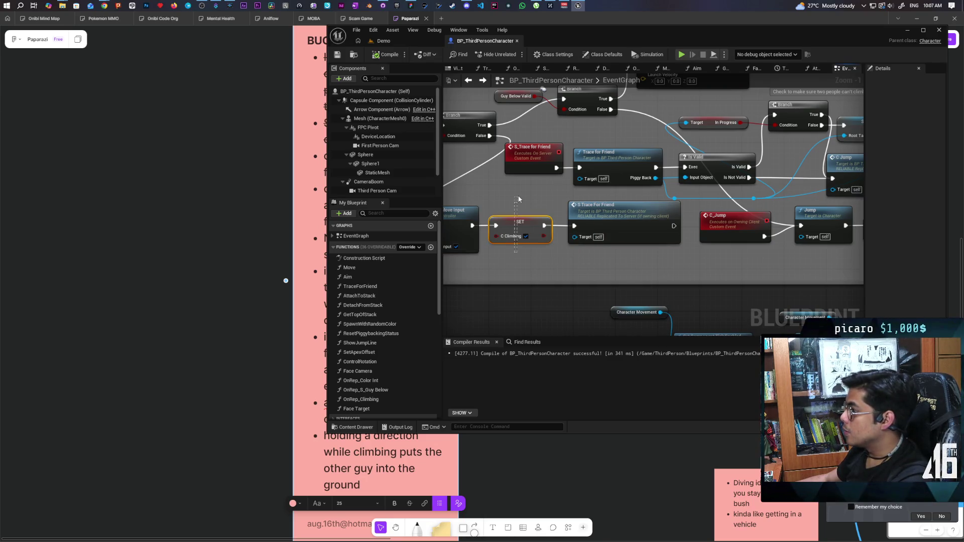
{"action": "left_click_drag", "start_coordinate": [507, 200], "coordinate": [524, 258]}
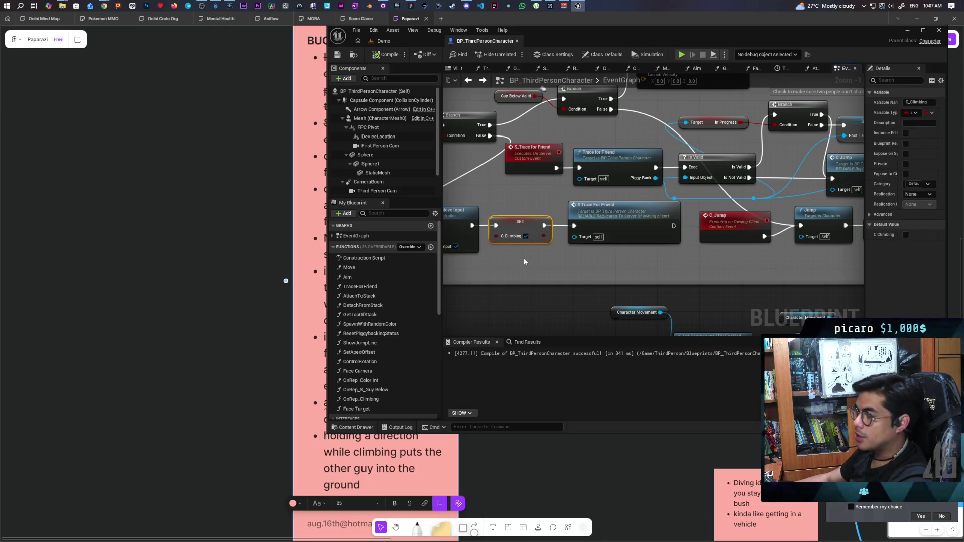
{"action": "scroll", "coordinate": [524, 262], "scroll_direction": "down", "scroll_amount": 1}
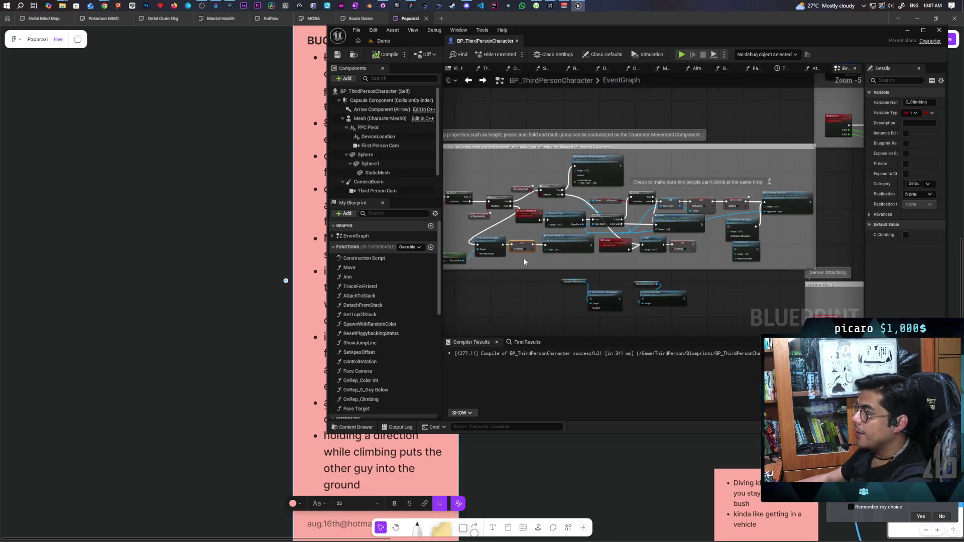
{"action": "scroll", "coordinate": [525, 261], "scroll_direction": "up", "scroll_amount": 1}
{"action": "mouse_move", "coordinate": [524, 262]}
{"action": "left_mouse_down"}
{"action": "mouse_move", "coordinate": [622, 260]}
{"action": "mouse_move", "coordinate": [631, 272]}
{"action": "left_mouse_up"}
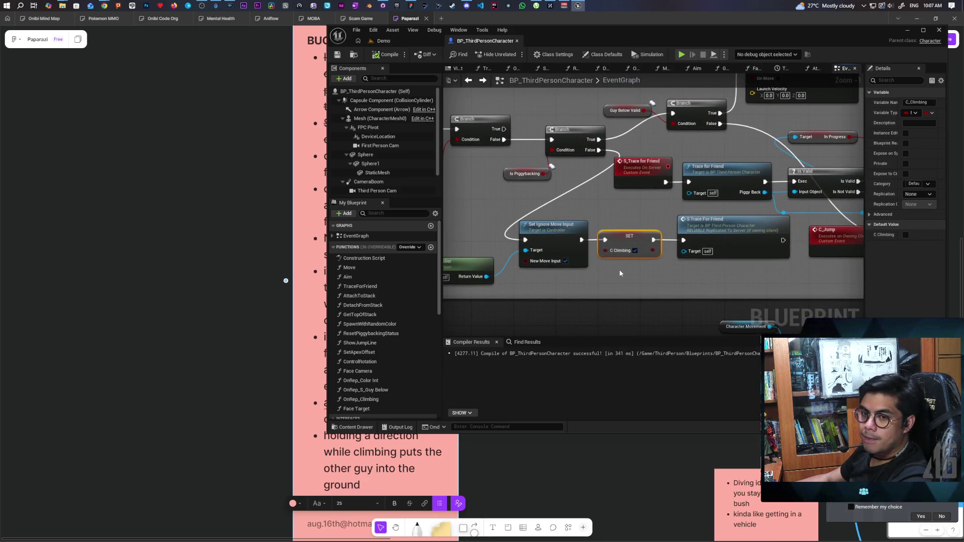
{"action": "left_click", "coordinate": [638, 283]}
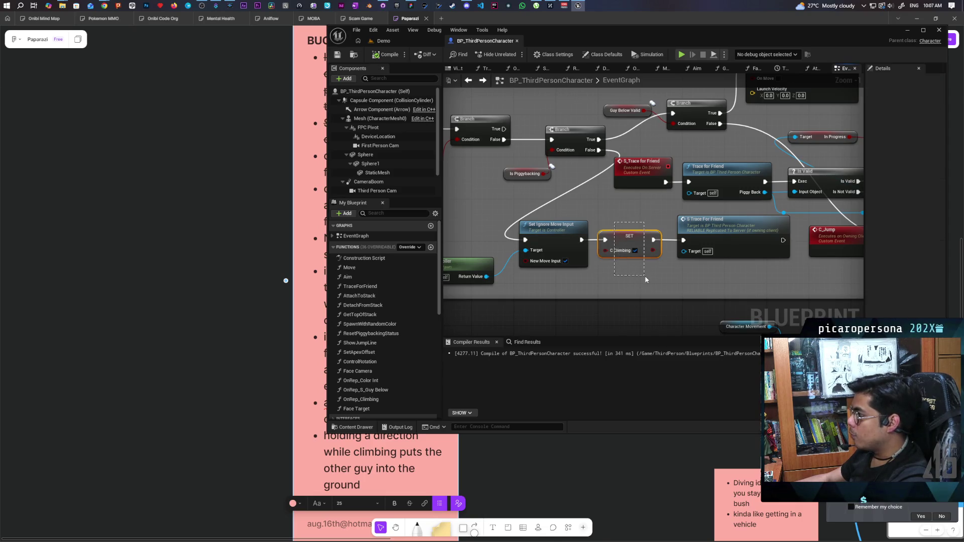
{"action": "left_click_drag", "start_coordinate": [646, 279], "coordinate": [645, 279]}
{"action": "scroll", "coordinate": [624, 275], "scroll_direction": "down", "scroll_amount": 2}
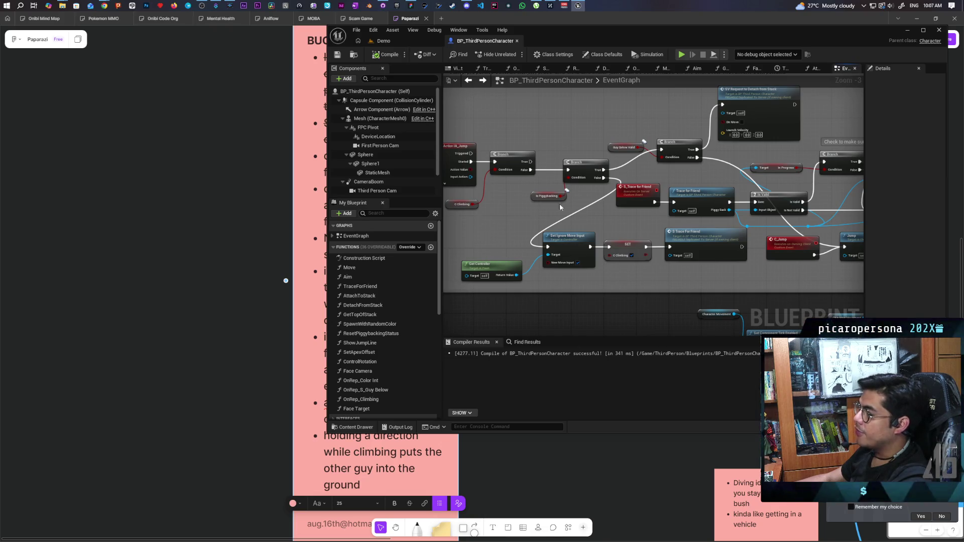
{"action": "left_click_drag", "start_coordinate": [477, 288], "coordinate": [633, 244]}
{"action": "scroll", "coordinate": [618, 261], "scroll_direction": "up", "scroll_amount": 3}
{"action": "left_click", "coordinate": [625, 258]}
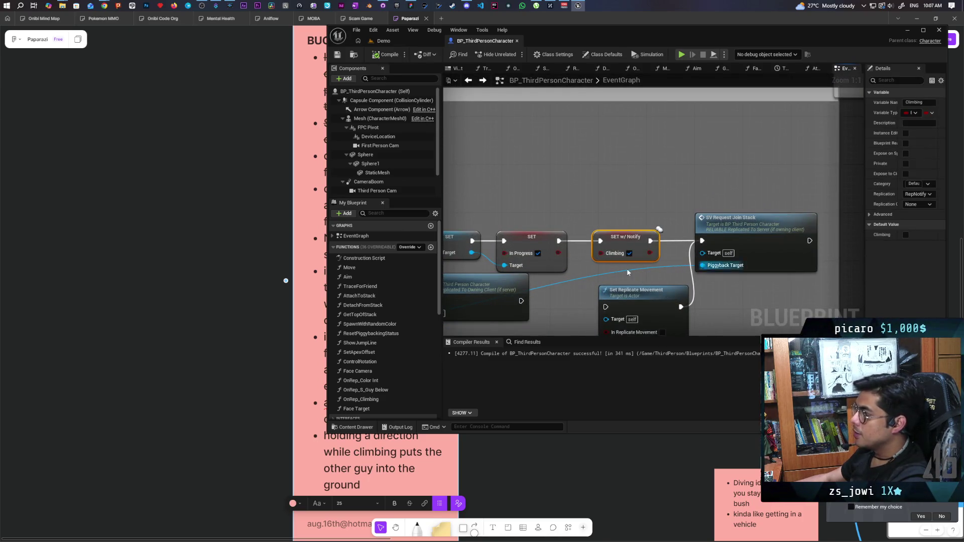
{"action": "left_click", "coordinate": [607, 212]}
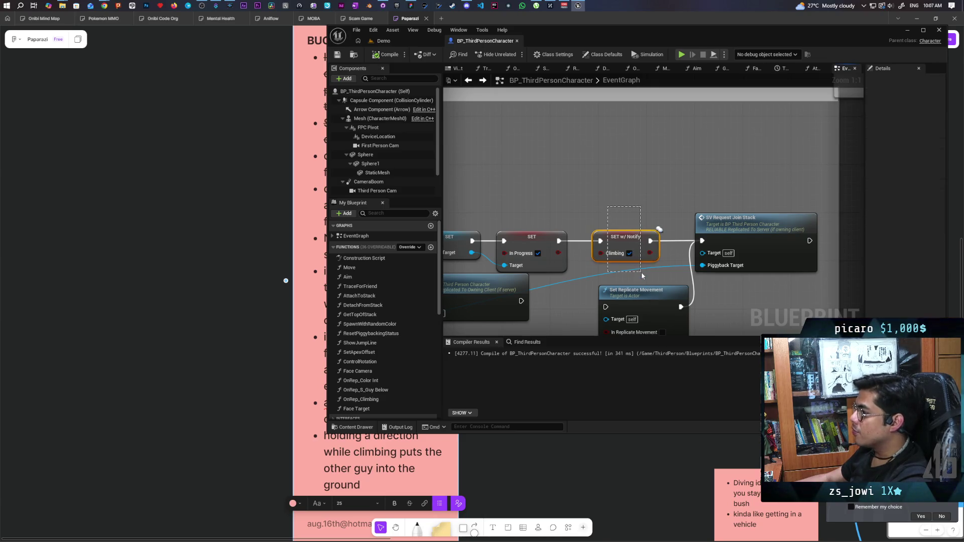
{"action": "left_click_drag", "start_coordinate": [641, 272], "coordinate": [643, 271]}
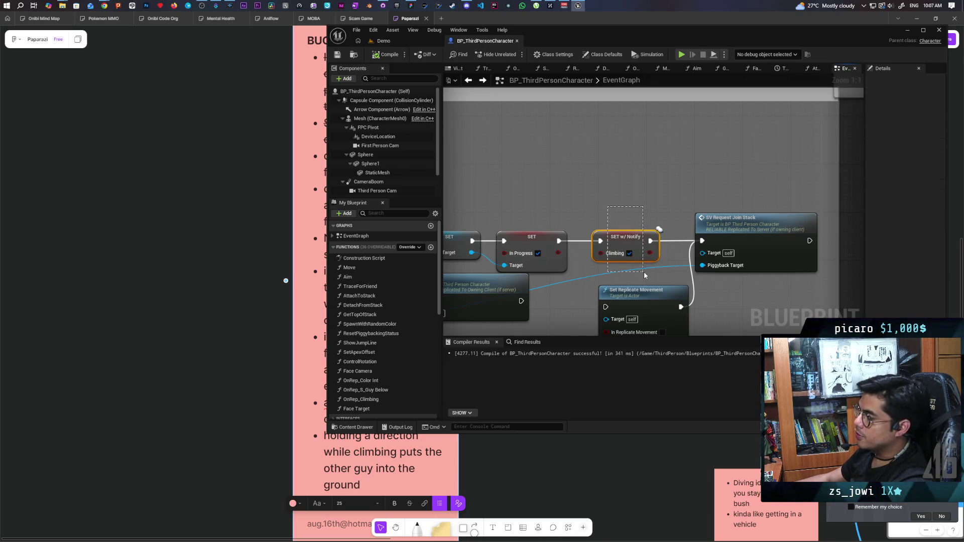
{"action": "left_click_drag", "start_coordinate": [644, 275], "coordinate": [638, 272]}
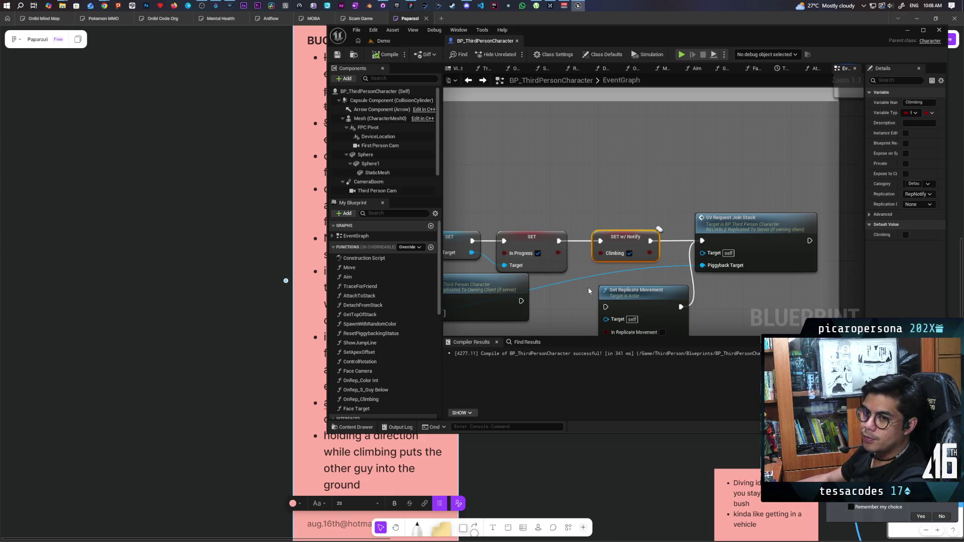
{"action": "left_click_drag", "start_coordinate": [607, 201], "coordinate": [634, 263]}
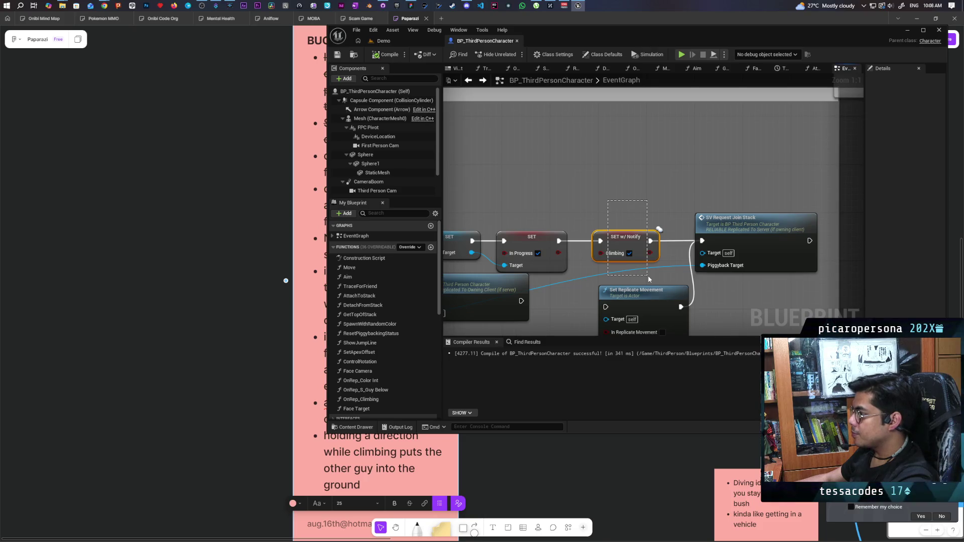
{"action": "left_click_drag", "start_coordinate": [649, 276], "coordinate": [649, 276]}
{"action": "left_click", "coordinate": [615, 219]}
{"action": "left_click", "coordinate": [625, 237]}
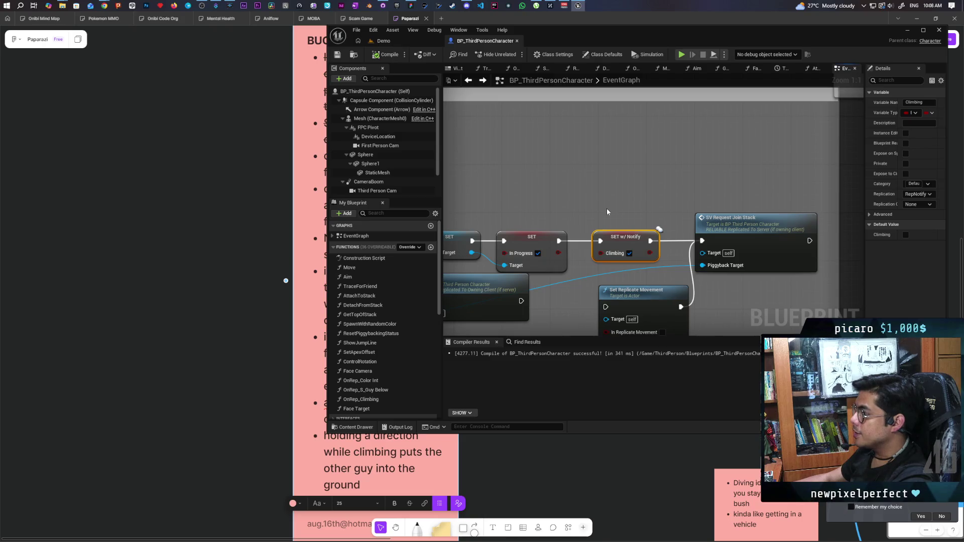
{"action": "scroll", "coordinate": [626, 243], "scroll_direction": "down", "scroll_amount": 3}
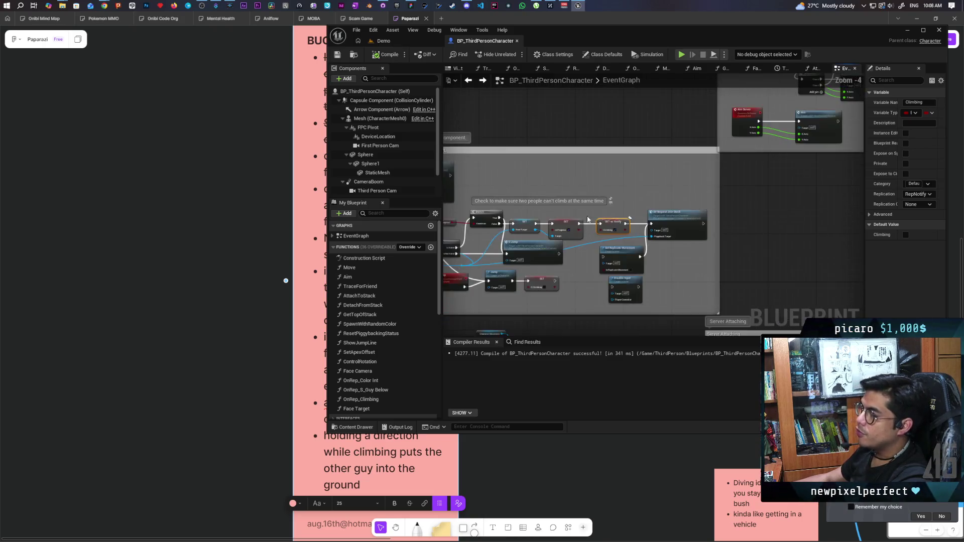
{"action": "scroll", "coordinate": [680, 240], "scroll_direction": "up", "scroll_amount": 2}
{"action": "left_click_drag", "start_coordinate": [671, 225], "coordinate": [709, 288]}
{"action": "scroll", "coordinate": [601, 290], "scroll_direction": "up", "scroll_amount": 2}
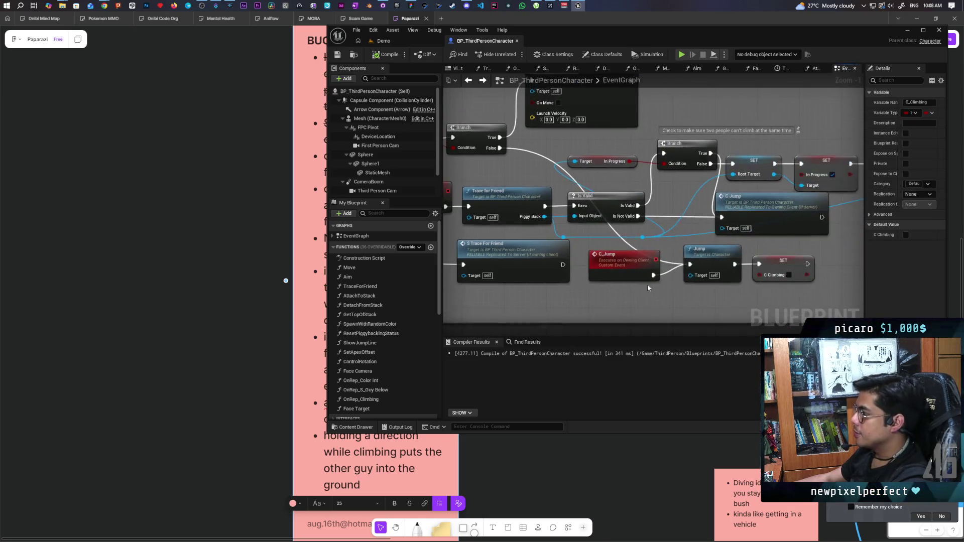
{"action": "left_click", "coordinate": [670, 184]}
{"action": "left_click_drag", "start_coordinate": [538, 321], "coordinate": [694, 230]}
{"action": "scroll", "coordinate": [694, 230], "scroll_direction": "down", "scroll_amount": 2}
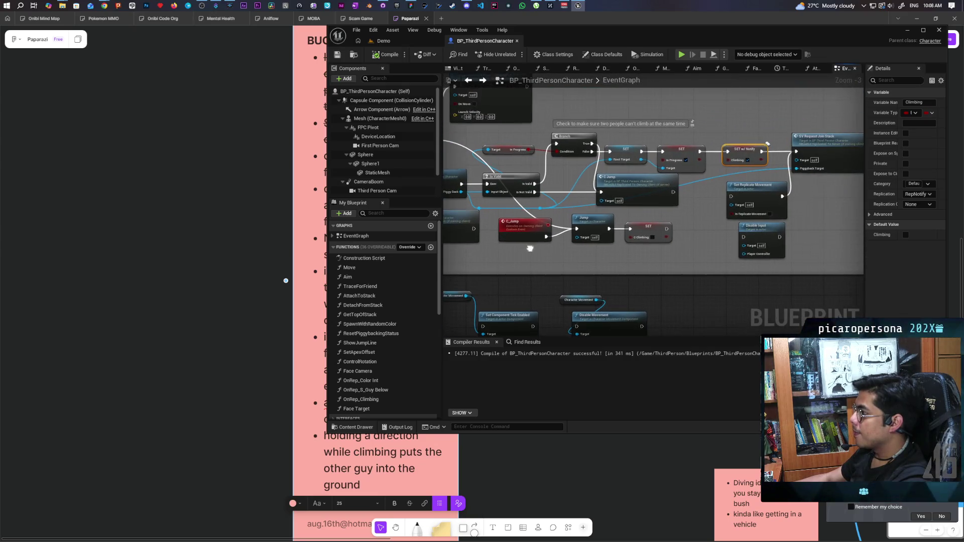
{"action": "scroll", "coordinate": [621, 227], "scroll_direction": "up", "scroll_amount": 3}
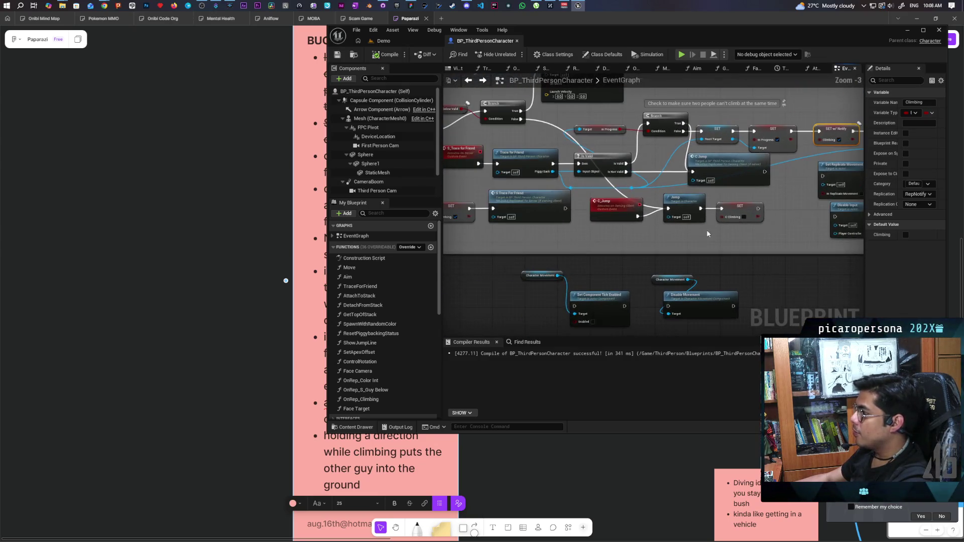
{"action": "left_click_drag", "start_coordinate": [668, 229], "coordinate": [942, 219]}
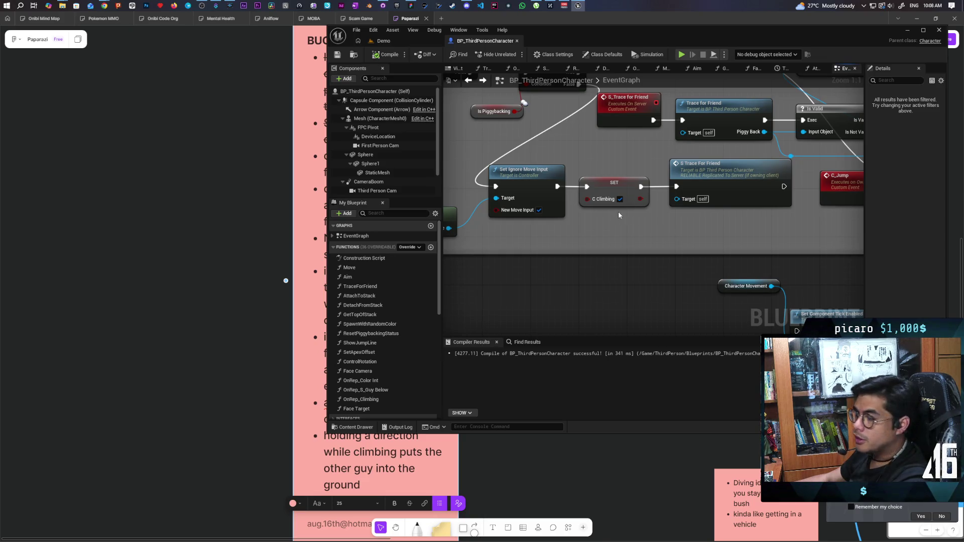
- Inspect the SET C Climbing nodes and the C_Climbing variable's replication settings
{"action": "scroll", "coordinate": [667, 235], "scroll_direction": "down", "scroll_amount": 5}
{"action": "scroll", "coordinate": [671, 241], "scroll_direction": "up", "scroll_amount": 5}
{"action": "left_click", "coordinate": [504, 224]}
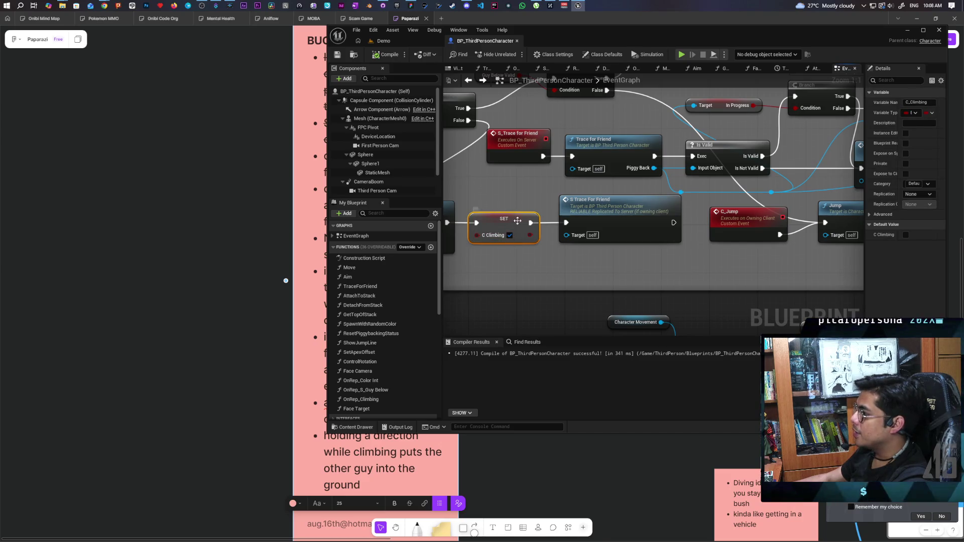
{"action": "left_click_drag", "start_coordinate": [667, 245], "coordinate": [379, 268]}
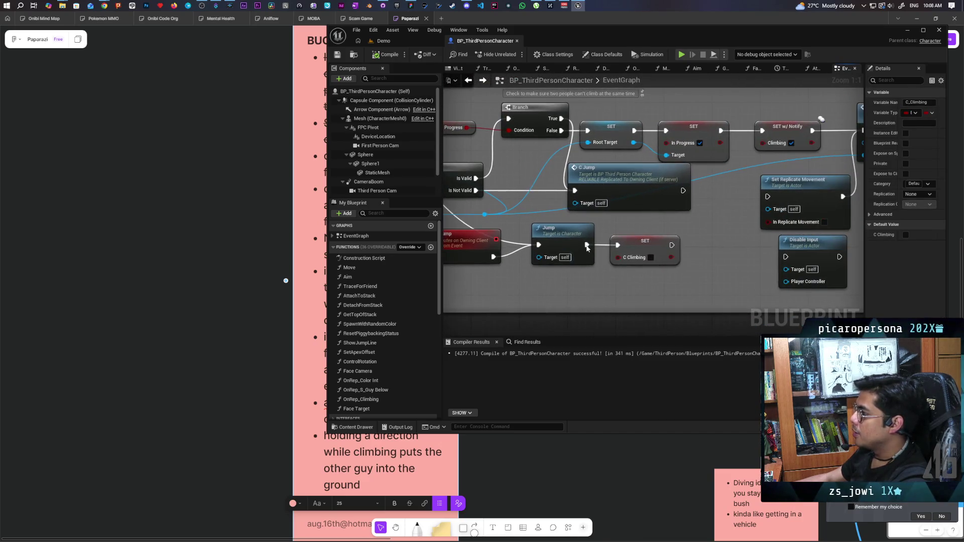
{"action": "mouse_move", "coordinate": [627, 280]}
{"action": "left_mouse_down"}
{"action": "mouse_move", "coordinate": [674, 226]}
{"action": "mouse_move", "coordinate": [677, 244]}
{"action": "left_mouse_up"}
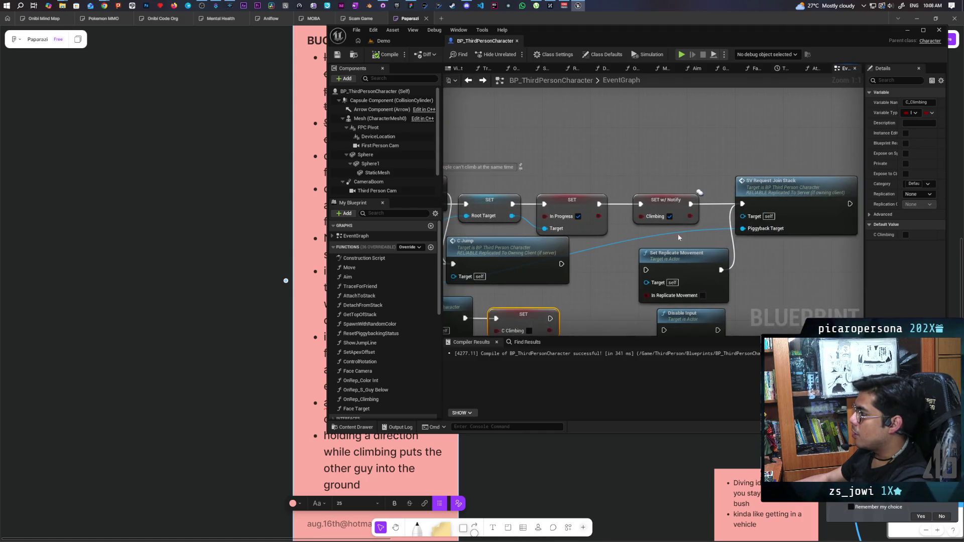
{"action": "left_click", "coordinate": [671, 206]}
{"action": "scroll", "coordinate": [673, 217], "scroll_direction": "down", "scroll_amount": 4}
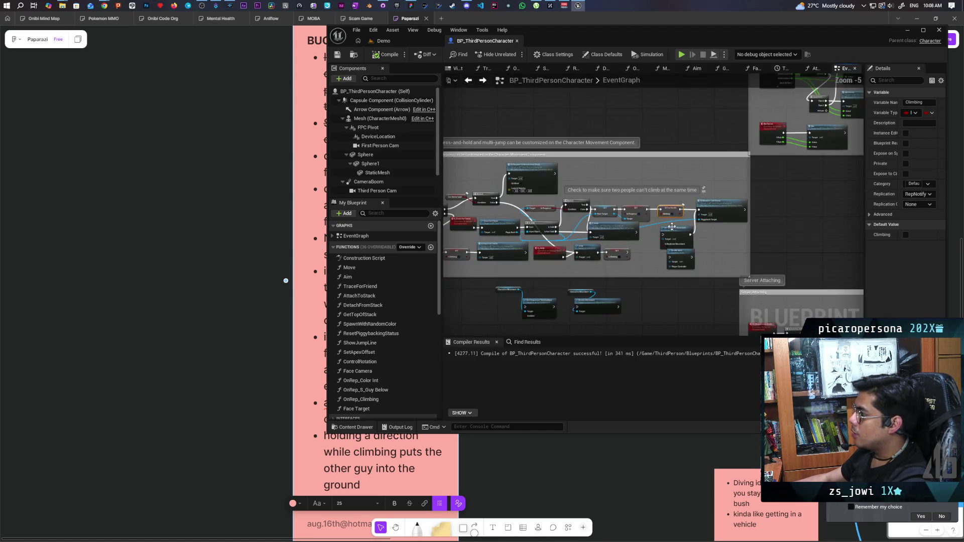
{"action": "left_click_drag", "start_coordinate": [783, 244], "coordinate": [753, 233]}
{"action": "scroll", "coordinate": [618, 185], "scroll_direction": "up", "scroll_amount": 2}
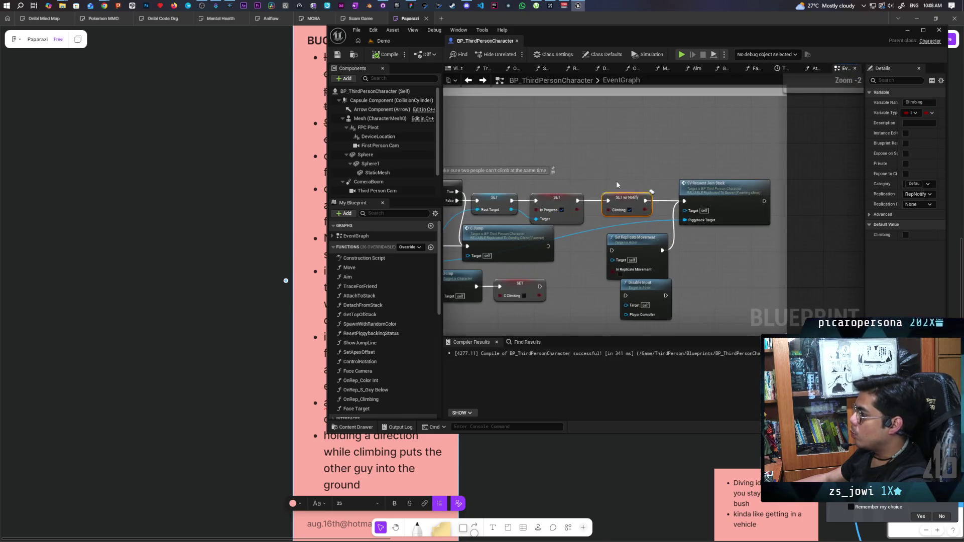
{"action": "left_click", "coordinate": [618, 186]}
{"action": "scroll", "coordinate": [617, 186], "scroll_direction": "up", "scroll_amount": 1}
{"action": "left_click", "coordinate": [628, 204]}
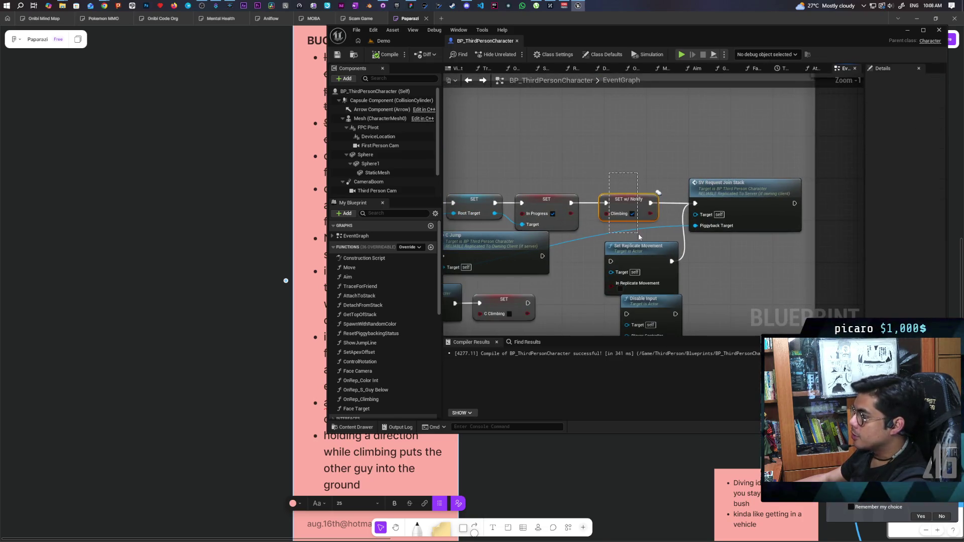
{"action": "scroll", "coordinate": [790, 200], "scroll_direction": "down", "scroll_amount": 4}
{"action": "scroll", "coordinate": [601, 228], "scroll_direction": "up", "scroll_amount": 5}
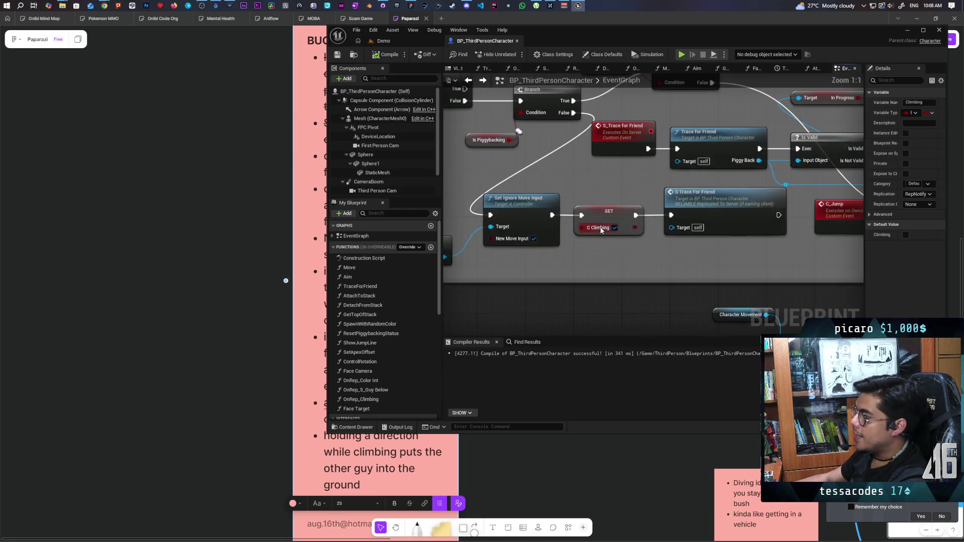
{"action": "left_click", "coordinate": [610, 213]}
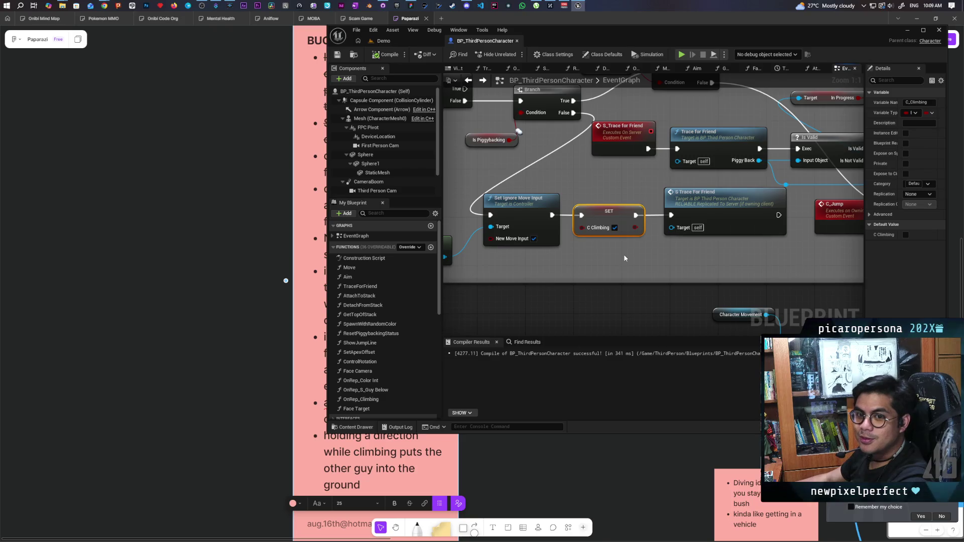
- Nudge the Get Controller and Set Ignore Move Input nodes left beside IA_Jump
{"action": "mouse_move", "coordinate": [589, 257]}
{"action": "left_mouse_down"}
{"action": "mouse_move", "coordinate": [607, 286]}
{"action": "mouse_move", "coordinate": [646, 310]}
{"action": "mouse_move", "coordinate": [619, 300]}
{"action": "mouse_move", "coordinate": [633, 294]}
{"action": "left_mouse_up"}
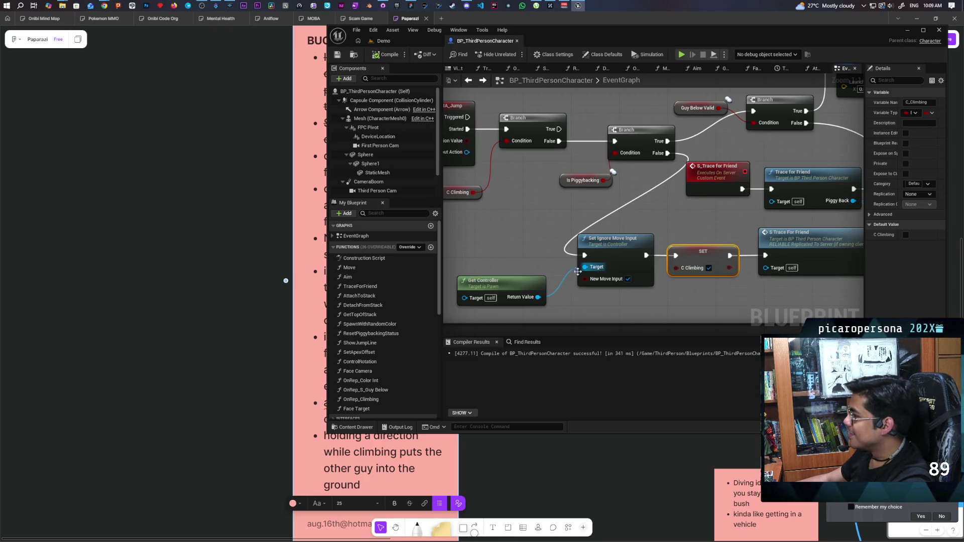
{"action": "mouse_move", "coordinate": [522, 282]}
{"action": "left_mouse_down"}
{"action": "mouse_move", "coordinate": [484, 281]}
{"action": "mouse_move", "coordinate": [509, 283]}
{"action": "left_mouse_up"}
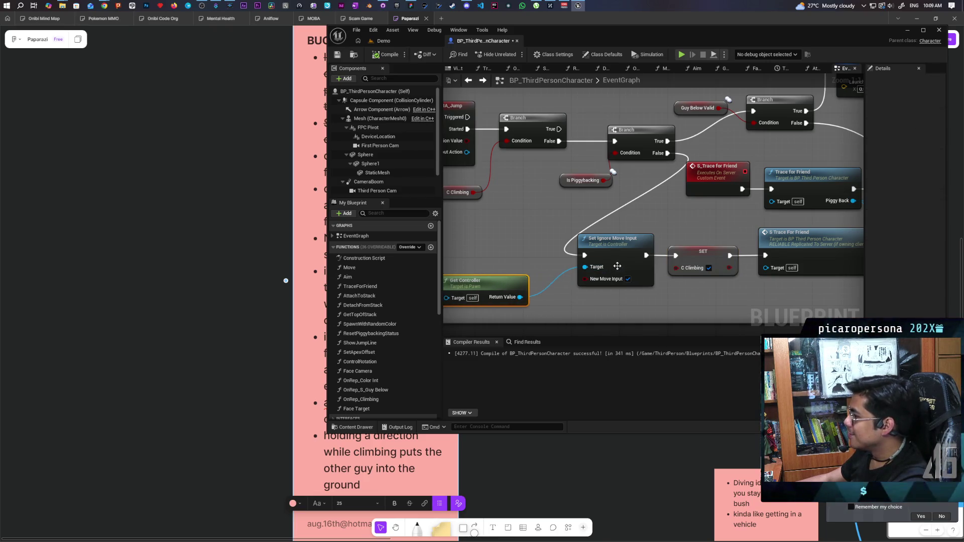
{"action": "mouse_move", "coordinate": [625, 265]}
{"action": "left_mouse_down"}
{"action": "mouse_move", "coordinate": [593, 264]}
{"action": "mouse_move", "coordinate": [595, 255]}
{"action": "mouse_move", "coordinate": [590, 265]}
{"action": "left_mouse_up"}
{"action": "left_click_drag", "start_coordinate": [673, 276], "coordinate": [575, 298]}
{"action": "scroll", "coordinate": [587, 249], "scroll_direction": "down", "scroll_amount": 2}
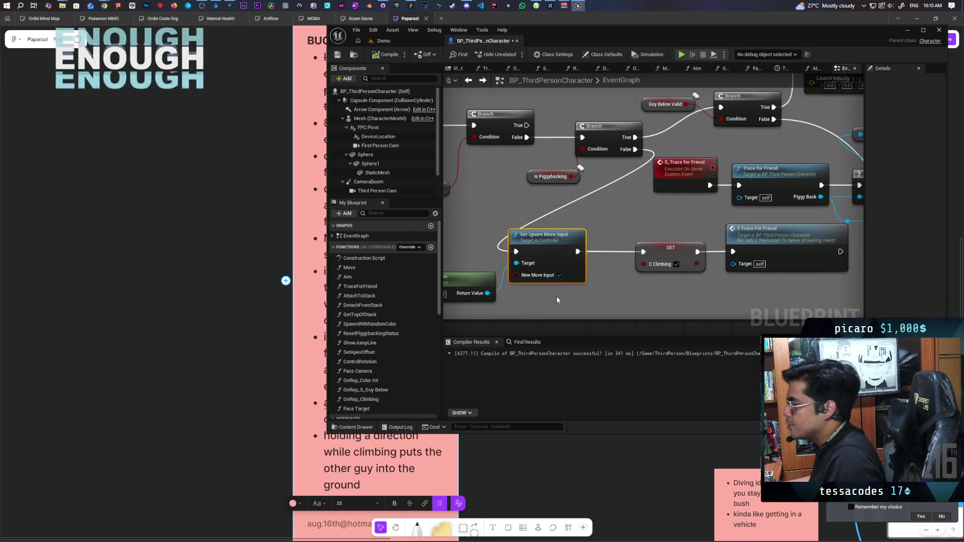
- Paste Get Controller and Set Ignore Move Input and place them after SET C Climbing
{"action": "scroll", "coordinate": [556, 300], "scroll_direction": "down", "scroll_amount": 2}
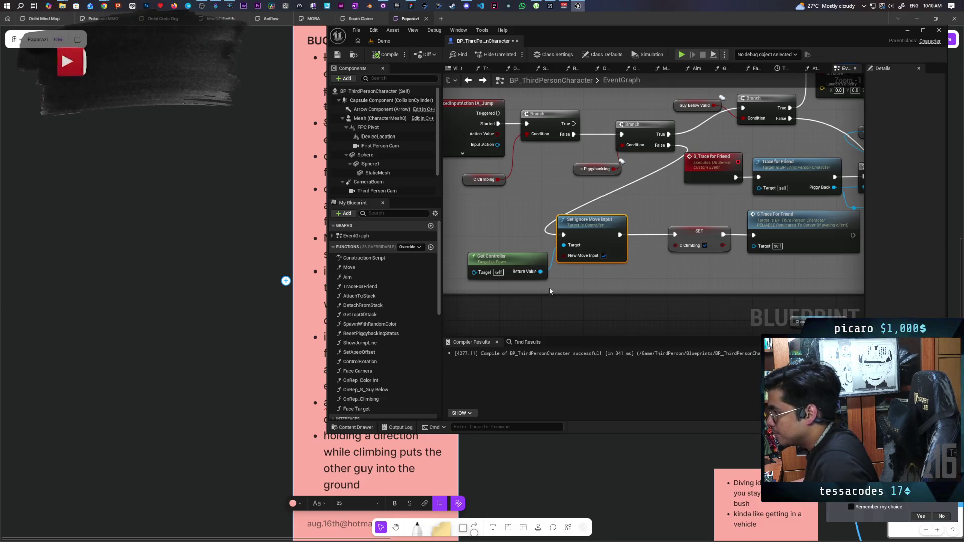
{"action": "left_click", "coordinate": [522, 264]}
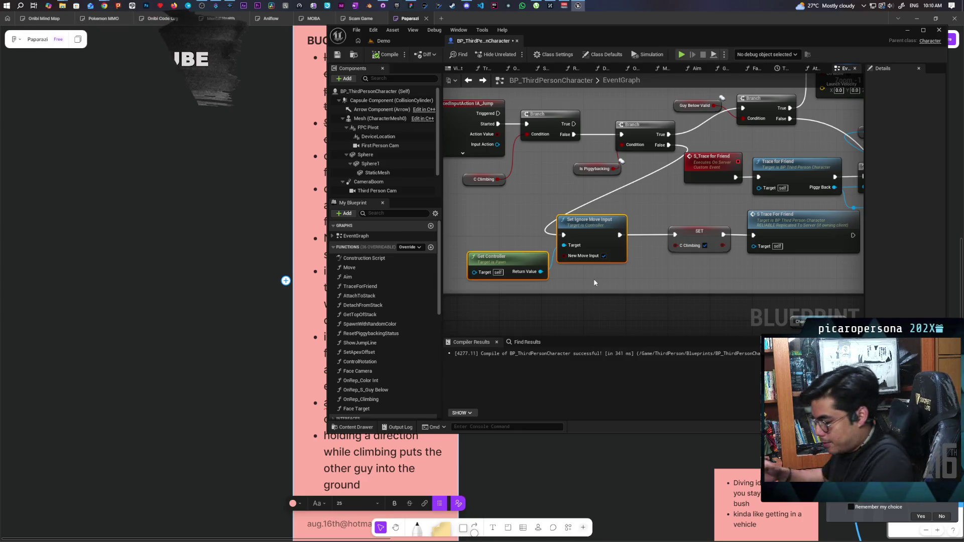
{"action": "mouse_move", "coordinate": [595, 282]}
{"action": "left_mouse_down"}
{"action": "mouse_move", "coordinate": [462, 258]}
{"action": "mouse_move", "coordinate": [468, 237]}
{"action": "left_mouse_up"}
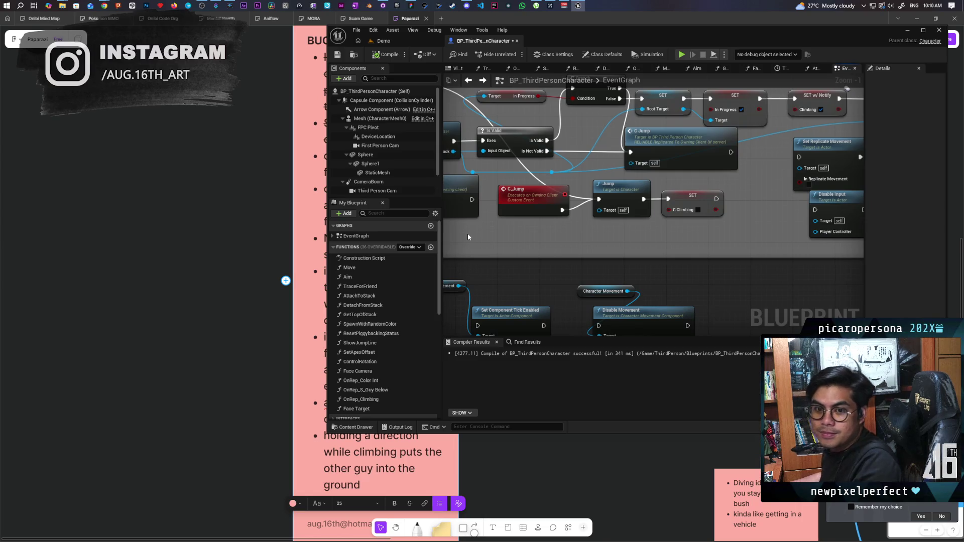
{"action": "key", "text": "ctrl+v"}
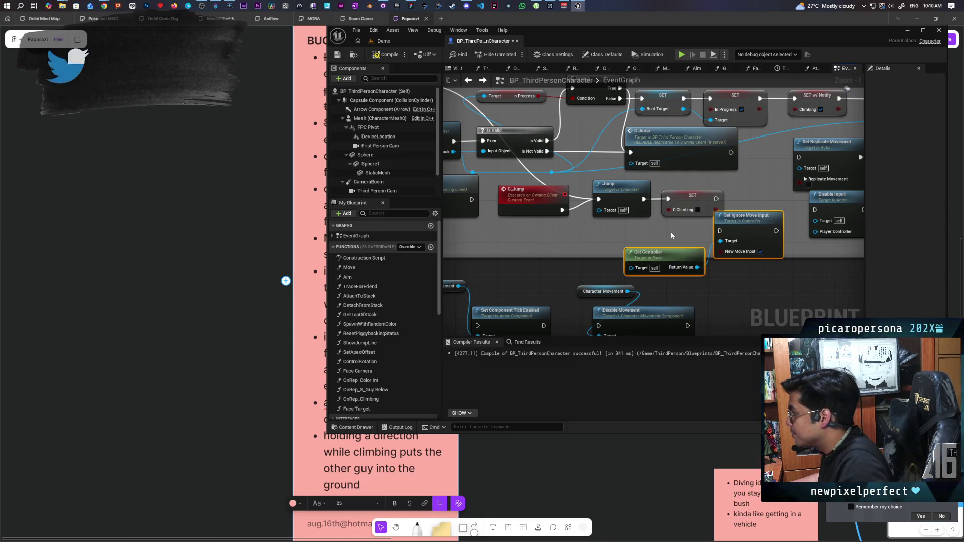
{"action": "left_click_drag", "start_coordinate": [733, 232], "coordinate": [749, 208]}
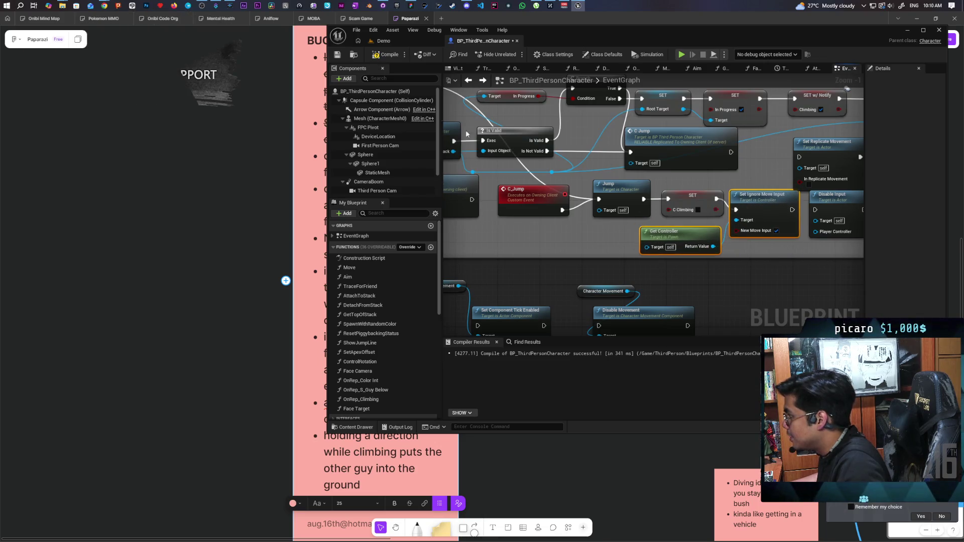
- Compile and save BP_ThirdPersonCharacter
{"action": "left_click", "coordinate": [383, 55]}
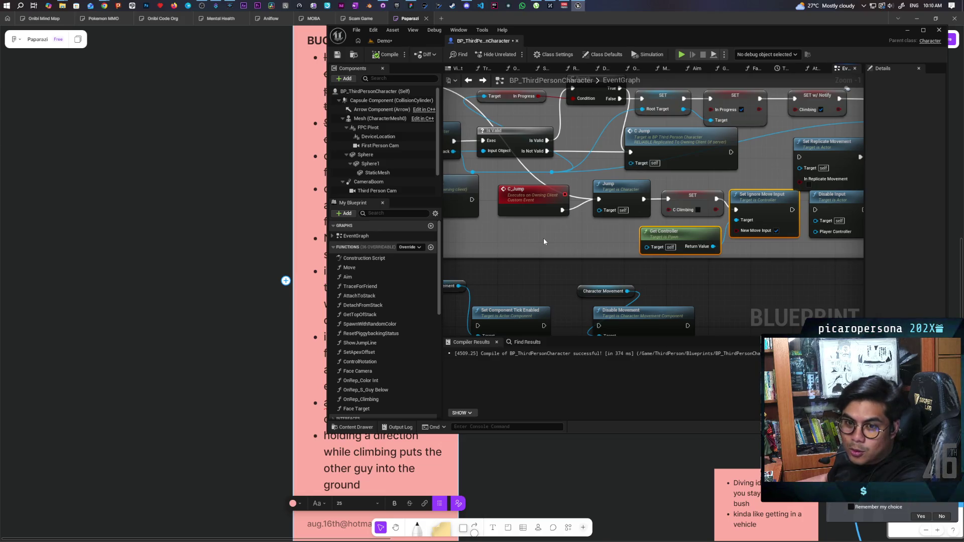
{"action": "key", "text": "ctrl+s"}
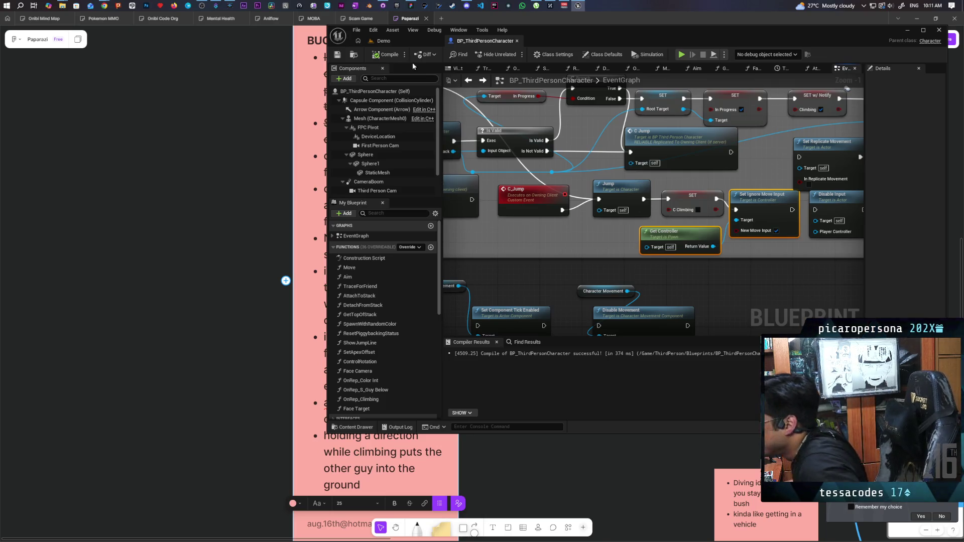
{"action": "left_click", "coordinate": [399, 43]}
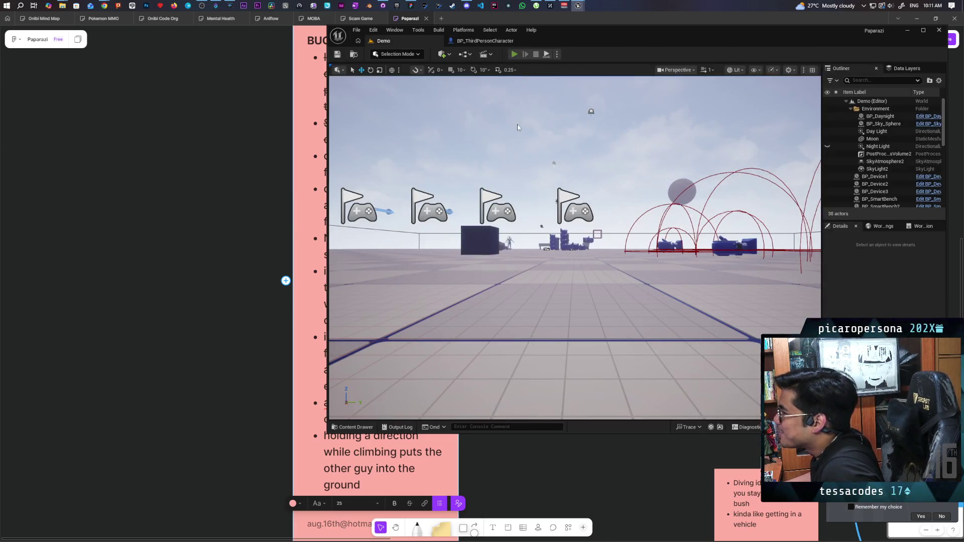
- Run a two-client play test, moving the Client 2 character with W and S
{"action": "key", "text": "alt+p"}
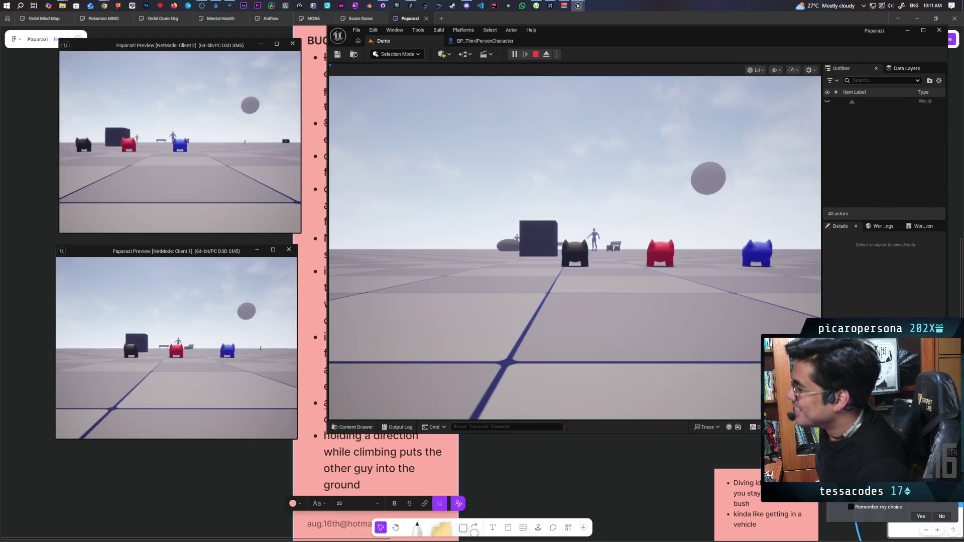
{"action": "left_click", "coordinate": [168, 83]}
{"action": "key", "text": "w"}
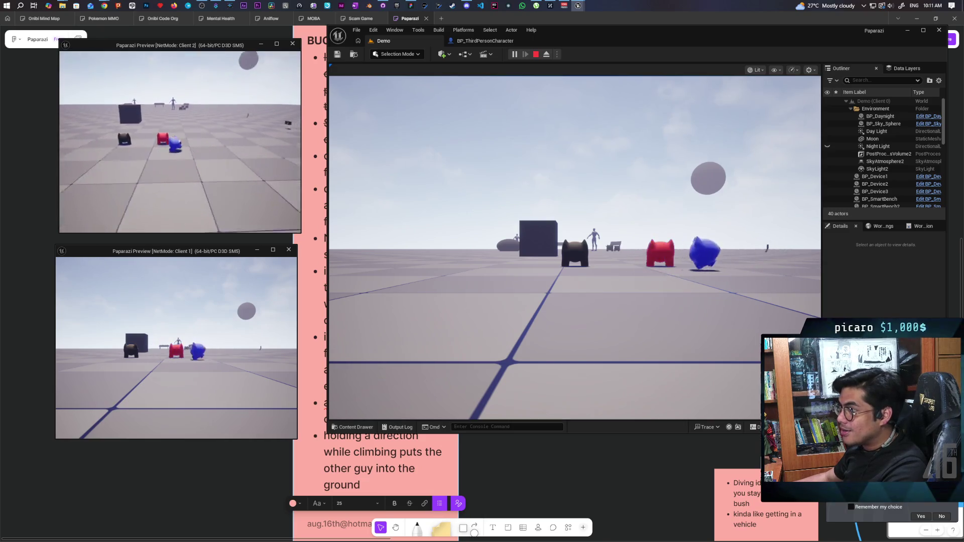
{"action": "key", "text": "s"}
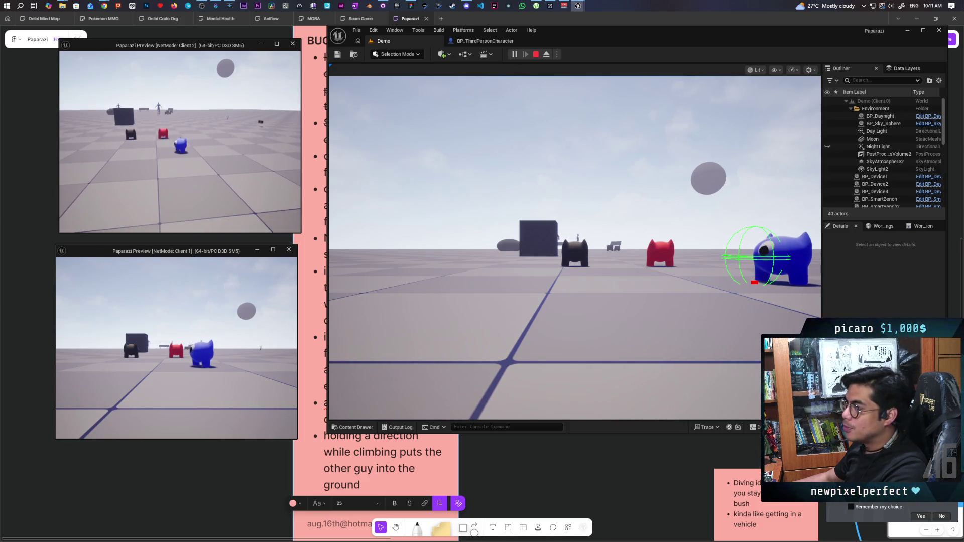
{"action": "key", "text": "Escape"}
- Untick New Move Input on Set Ignore Move Input and rerun the two-client play test
{"action": "left_click", "coordinate": [509, 41]}
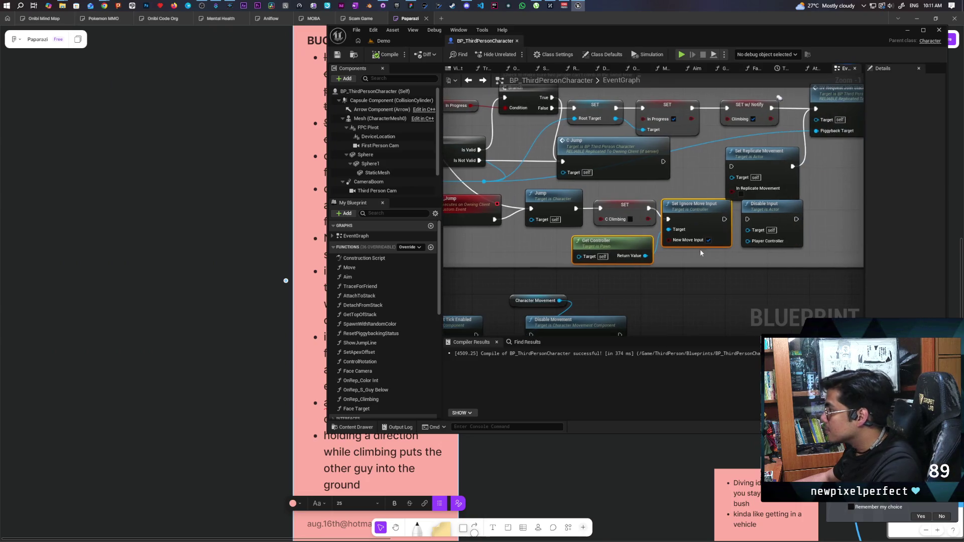
{"action": "left_click", "coordinate": [708, 240]}
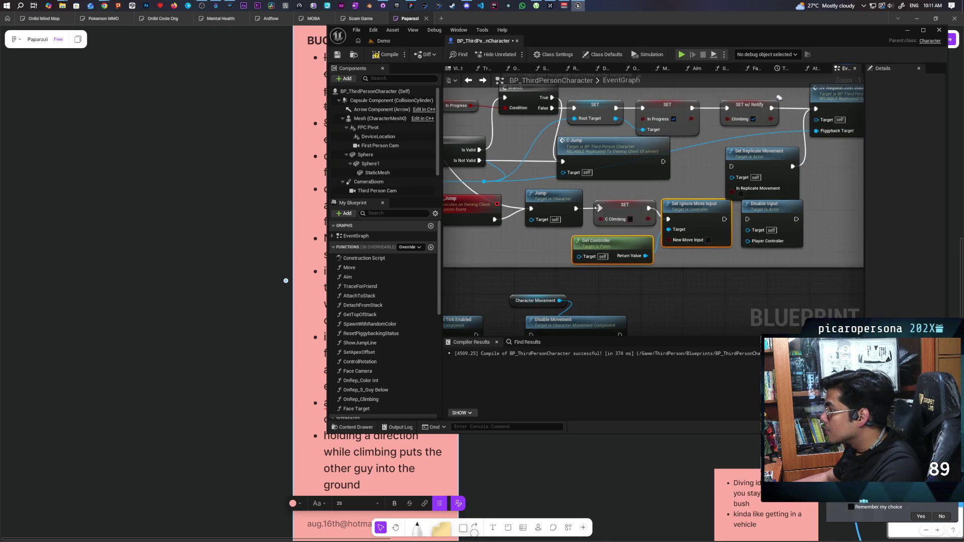
{"action": "left_click", "coordinate": [400, 41]}
{"action": "left_click", "coordinate": [514, 53]}
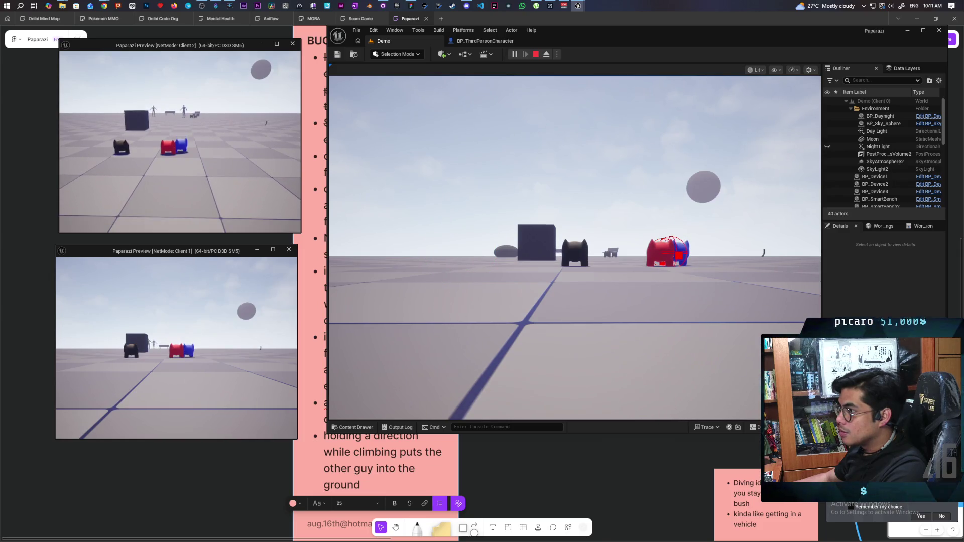
{"action": "key", "text": "Escape"}
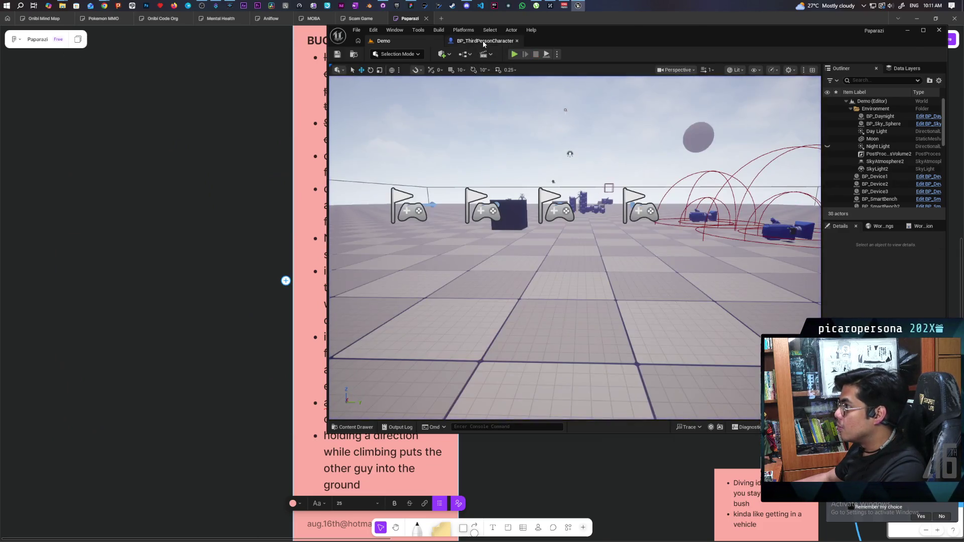
- Back in the character Blueprint, bring the C_Jump Set Ignore Move Input node into view
{"action": "left_click", "coordinate": [485, 40]}
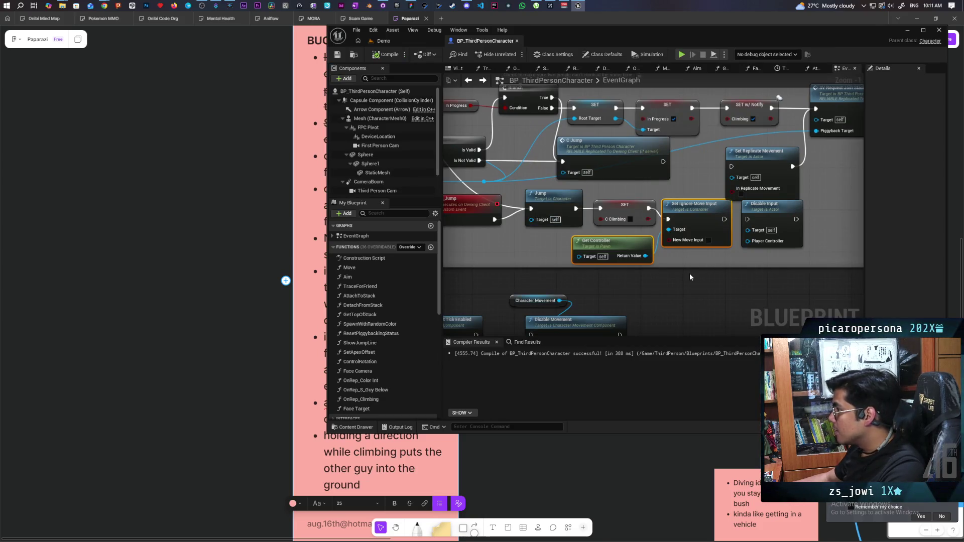
{"action": "scroll", "coordinate": [690, 277], "scroll_direction": "down", "scroll_amount": 5}
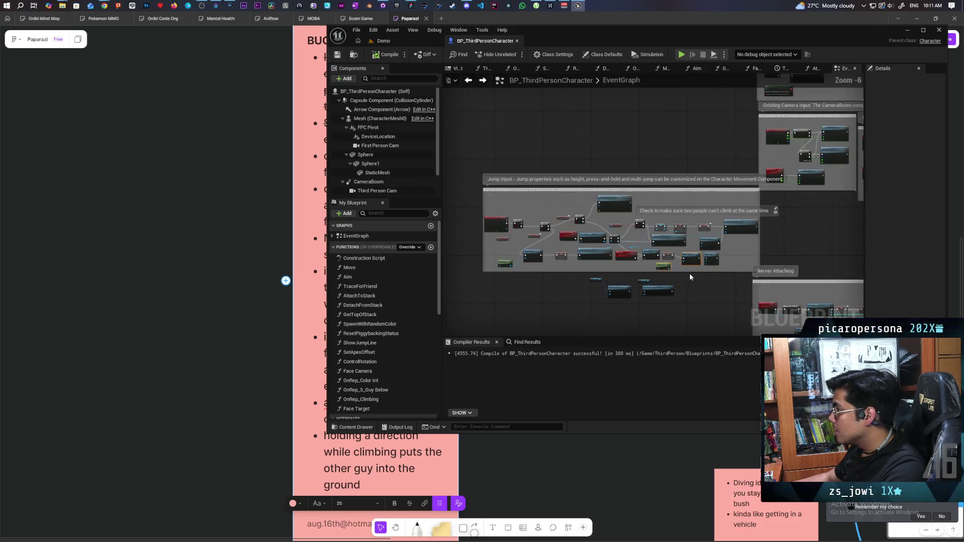
{"action": "mouse_move", "coordinate": [459, 169]}
{"action": "left_mouse_down"}
{"action": "mouse_move", "coordinate": [603, 197]}
{"action": "mouse_move", "coordinate": [689, 237]}
{"action": "left_mouse_up"}
{"action": "scroll", "coordinate": [689, 237], "scroll_direction": "up", "scroll_amount": 5}
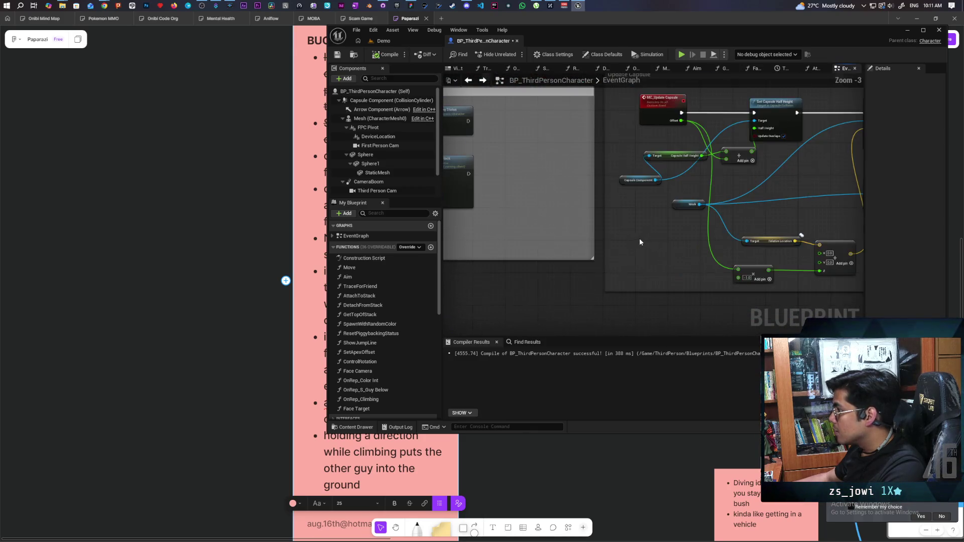
{"action": "left_click_drag", "start_coordinate": [598, 243], "coordinate": [771, 293]}
{"action": "mouse_move", "coordinate": [588, 193]}
{"action": "left_mouse_down"}
{"action": "mouse_move", "coordinate": [654, 310]}
{"action": "mouse_move", "coordinate": [625, 400]}
{"action": "left_mouse_up"}
{"action": "left_click_drag", "start_coordinate": [724, 267], "coordinate": [686, 285]}
{"action": "scroll", "coordinate": [685, 282], "scroll_direction": "up", "scroll_amount": 3}
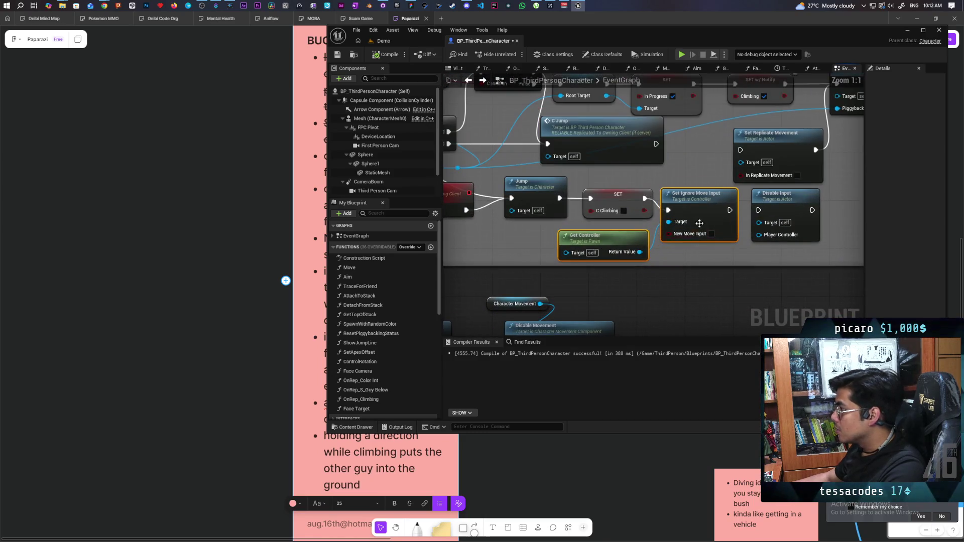
- Find References to Set Ignore Move Input and step through each result to DetachFromStack
{"action": "right_click", "coordinate": [699, 219]}
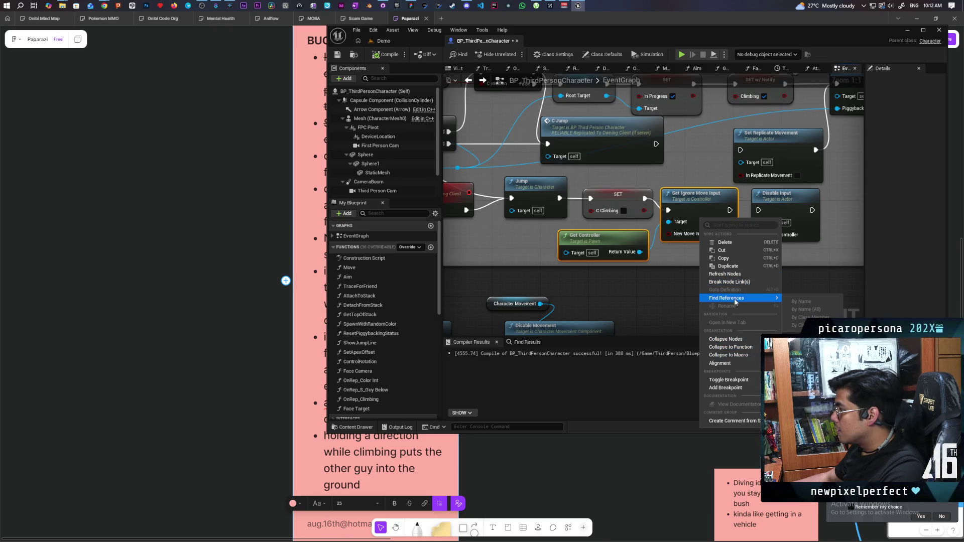
{"action": "left_click", "coordinate": [678, 249]}
{"action": "right_click", "coordinate": [703, 211]}
{"action": "mouse_move", "coordinate": [747, 296]}
{"action": "left_click", "coordinate": [806, 308]}
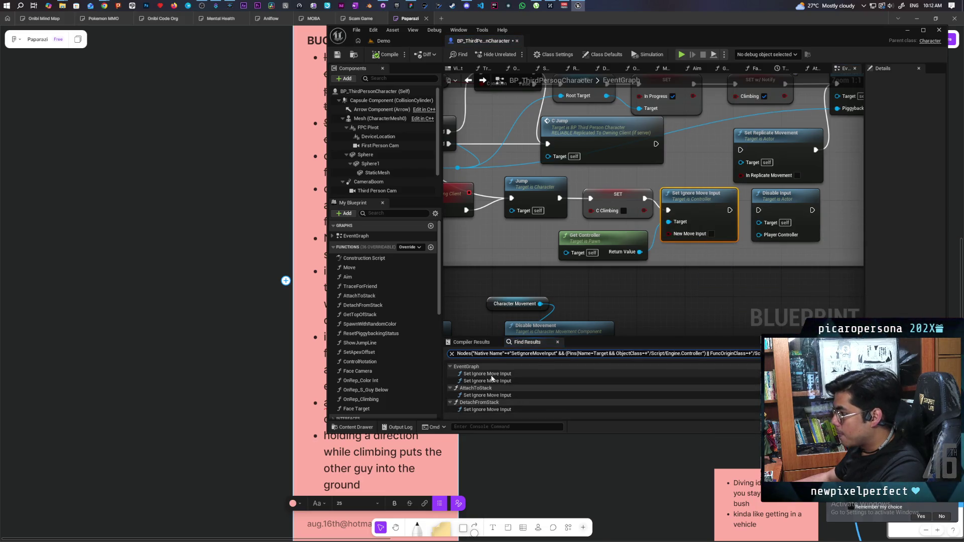
{"action": "left_click", "coordinate": [488, 374]}
{"action": "left_click", "coordinate": [490, 381]}
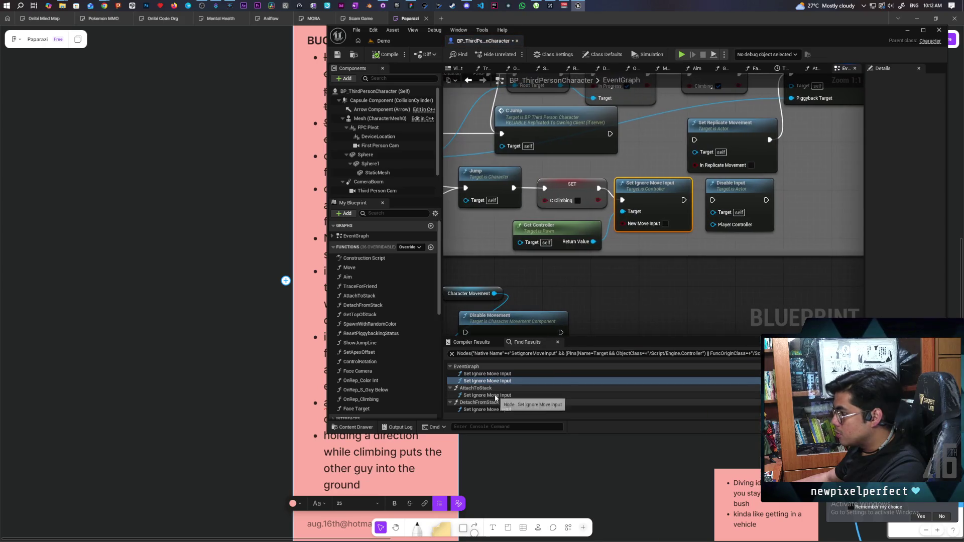
{"action": "left_click", "coordinate": [496, 395]}
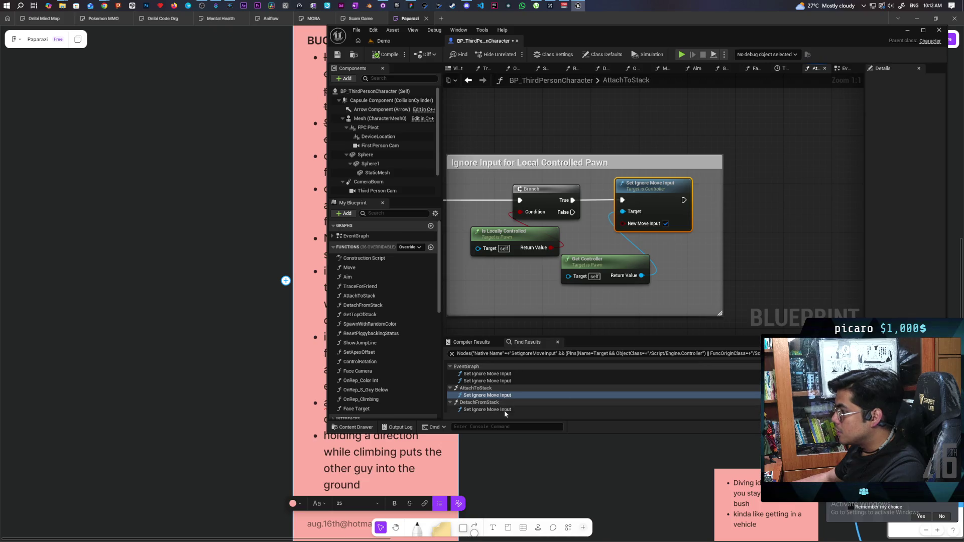
{"action": "left_click", "coordinate": [504, 410]}
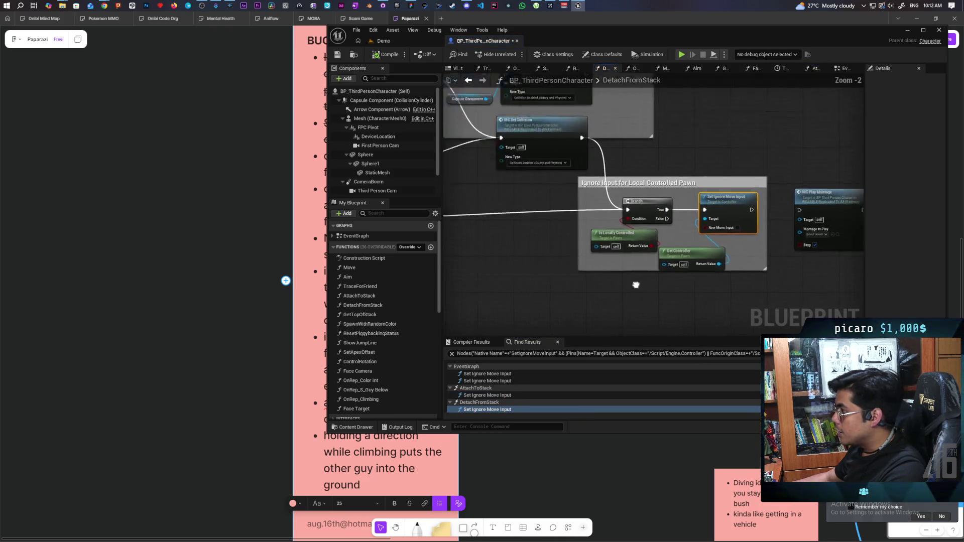
- Examine DetachFromStack's nodes and select the 'Ignore Input for Local Controlled Pawn' comment
{"action": "scroll", "coordinate": [702, 265], "scroll_direction": "down", "scroll_amount": 1}
{"action": "left_click_drag", "start_coordinate": [702, 266], "coordinate": [742, 280]}
{"action": "scroll", "coordinate": [590, 259], "scroll_direction": "up", "scroll_amount": 2}
{"action": "scroll", "coordinate": [590, 259], "scroll_direction": "down", "scroll_amount": 2}
{"action": "mouse_move", "coordinate": [589, 258]}
{"action": "left_mouse_down"}
{"action": "mouse_move", "coordinate": [496, 279]}
{"action": "mouse_move", "coordinate": [598, 284]}
{"action": "mouse_move", "coordinate": [595, 312]}
{"action": "left_mouse_up"}
{"action": "scroll", "coordinate": [604, 281], "scroll_direction": "up", "scroll_amount": 2}
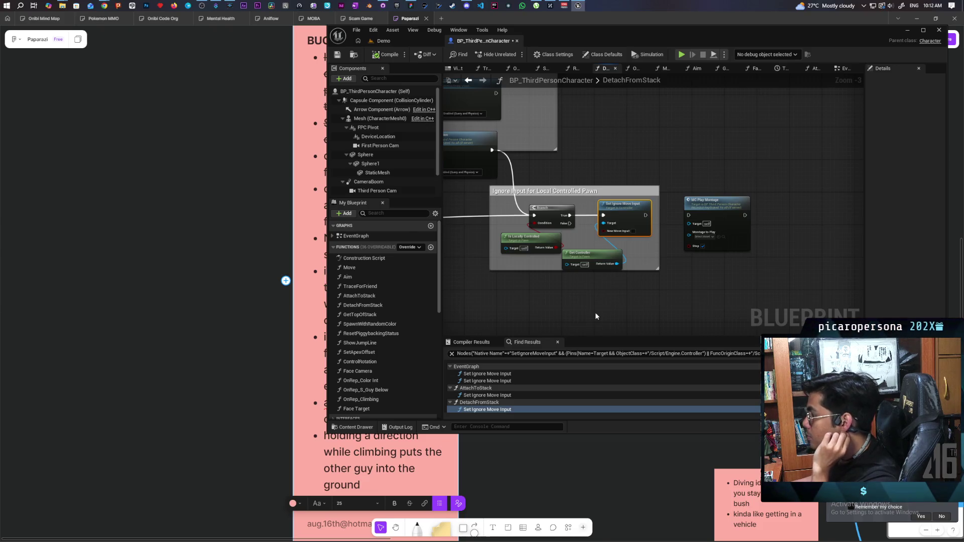
{"action": "scroll", "coordinate": [537, 280], "scroll_direction": "up", "scroll_amount": 3}
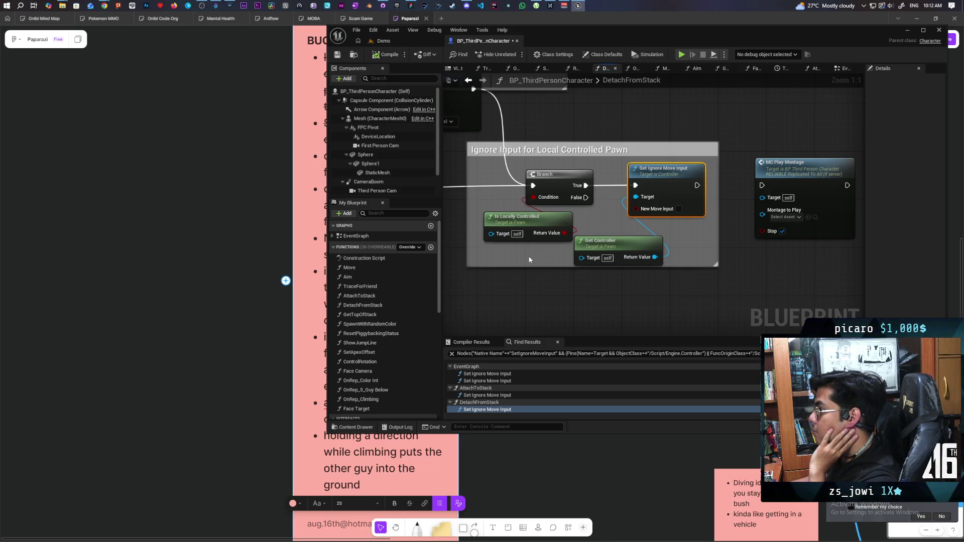
{"action": "scroll", "coordinate": [543, 223], "scroll_direction": "down", "scroll_amount": 2}
{"action": "mouse_move", "coordinate": [530, 253]}
{"action": "left_mouse_down"}
{"action": "mouse_move", "coordinate": [673, 258]}
{"action": "mouse_move", "coordinate": [627, 279]}
{"action": "mouse_move", "coordinate": [576, 281]}
{"action": "left_mouse_up"}
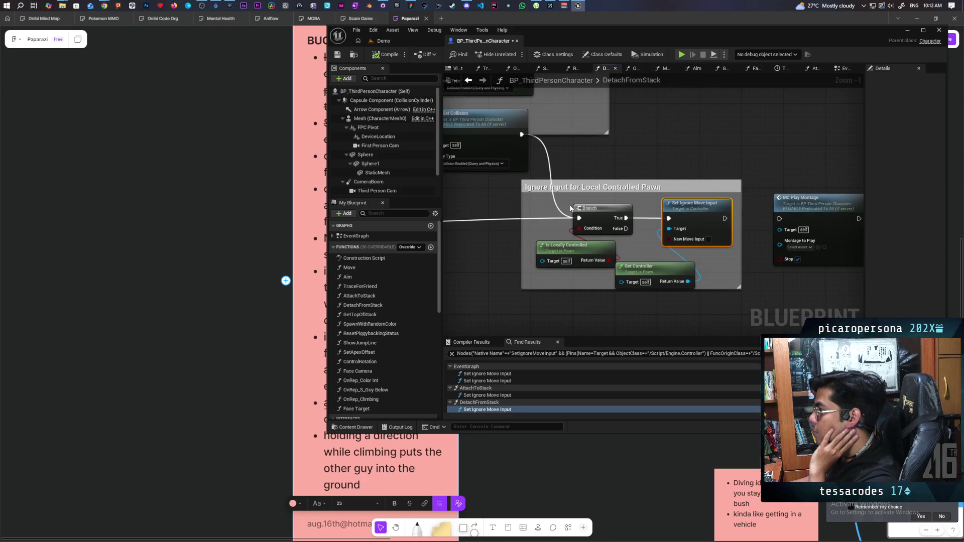
{"action": "left_click", "coordinate": [577, 187]}
{"action": "left_click_drag", "start_coordinate": [578, 187], "coordinate": [730, 266]}
{"action": "scroll", "coordinate": [653, 268], "scroll_direction": "down", "scroll_amount": 2}
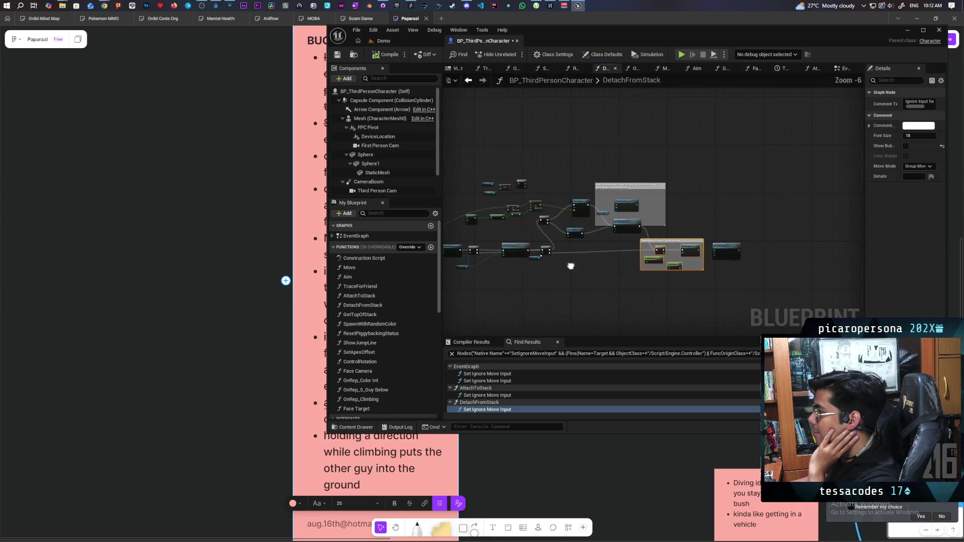
{"action": "left_click_drag", "start_coordinate": [620, 272], "coordinate": [492, 275]}
{"action": "mouse_move", "coordinate": [667, 178]}
{"action": "left_mouse_down"}
{"action": "mouse_move", "coordinate": [765, 251]}
{"action": "mouse_move", "coordinate": [767, 297]}
{"action": "left_mouse_up"}
{"action": "scroll", "coordinate": [673, 275], "scroll_direction": "up", "scroll_amount": 2}
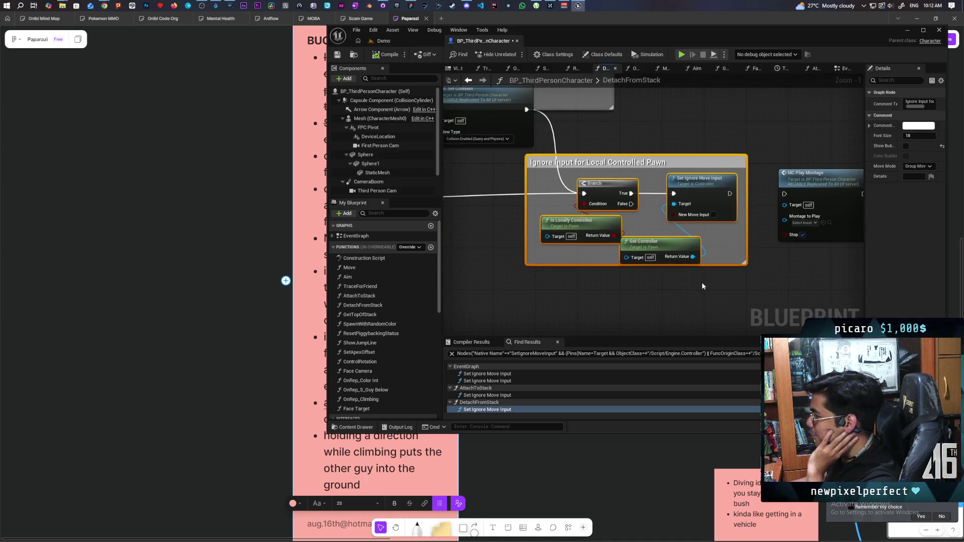
{"action": "mouse_move", "coordinate": [622, 290]}
{"action": "left_mouse_down"}
{"action": "mouse_move", "coordinate": [734, 302]}
{"action": "mouse_move", "coordinate": [631, 276]}
{"action": "mouse_move", "coordinate": [647, 266]}
{"action": "mouse_move", "coordinate": [693, 282]}
{"action": "mouse_move", "coordinate": [508, 284]}
{"action": "mouse_move", "coordinate": [637, 243]}
{"action": "mouse_move", "coordinate": [596, 294]}
{"action": "mouse_move", "coordinate": [570, 280]}
{"action": "mouse_move", "coordinate": [542, 316]}
{"action": "mouse_move", "coordinate": [547, 310]}
{"action": "left_mouse_up"}
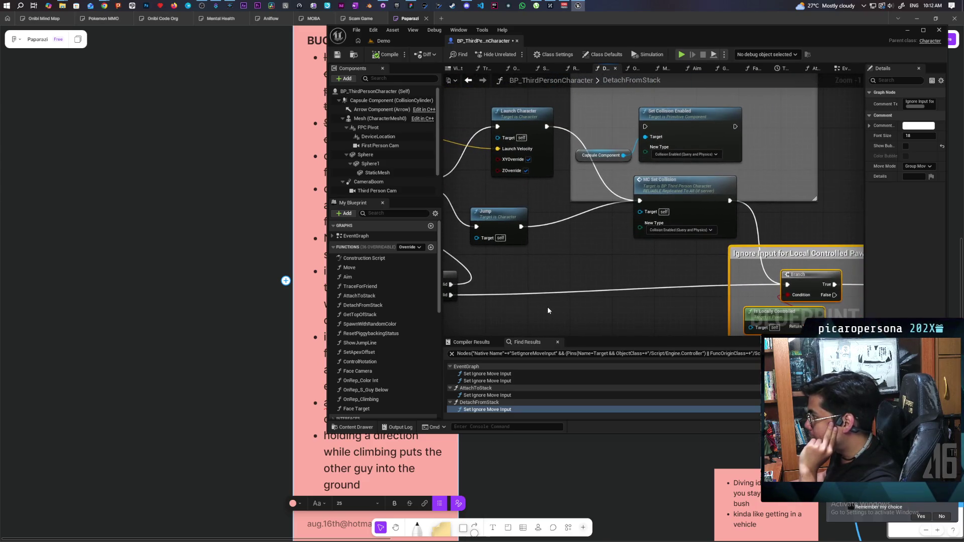
{"action": "mouse_move", "coordinate": [577, 278]}
{"action": "left_mouse_down"}
{"action": "mouse_move", "coordinate": [508, 227]}
{"action": "mouse_move", "coordinate": [520, 245]}
{"action": "mouse_move", "coordinate": [507, 238]}
{"action": "mouse_move", "coordinate": [671, 271]}
{"action": "mouse_move", "coordinate": [638, 278]}
{"action": "mouse_move", "coordinate": [686, 256]}
{"action": "mouse_move", "coordinate": [592, 257]}
{"action": "mouse_move", "coordinate": [512, 287]}
{"action": "mouse_move", "coordinate": [473, 282]}
{"action": "mouse_move", "coordinate": [516, 269]}
{"action": "mouse_move", "coordinate": [715, 258]}
{"action": "mouse_move", "coordinate": [762, 268]}
{"action": "left_mouse_up"}
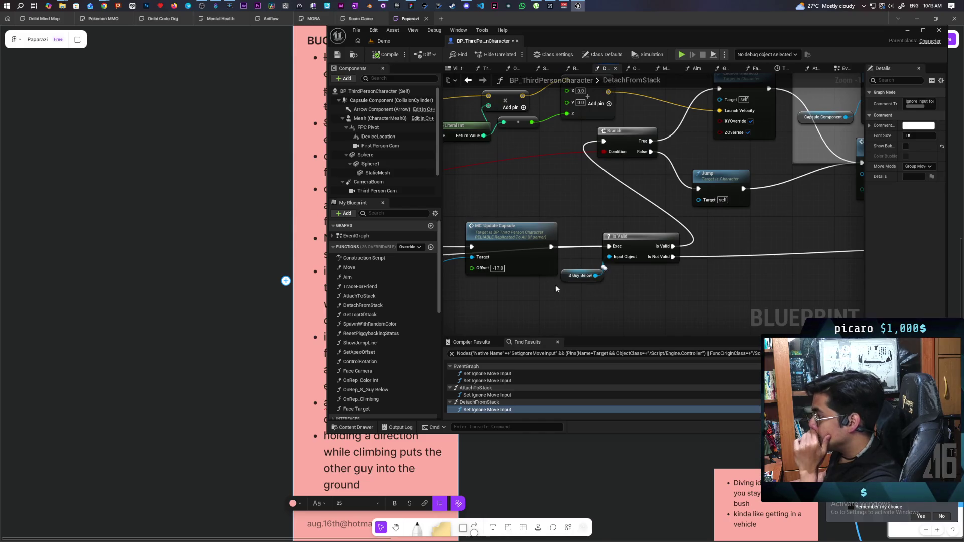
{"action": "left_click", "coordinate": [582, 276]}
{"action": "left_click_drag", "start_coordinate": [726, 236], "coordinate": [645, 263]}
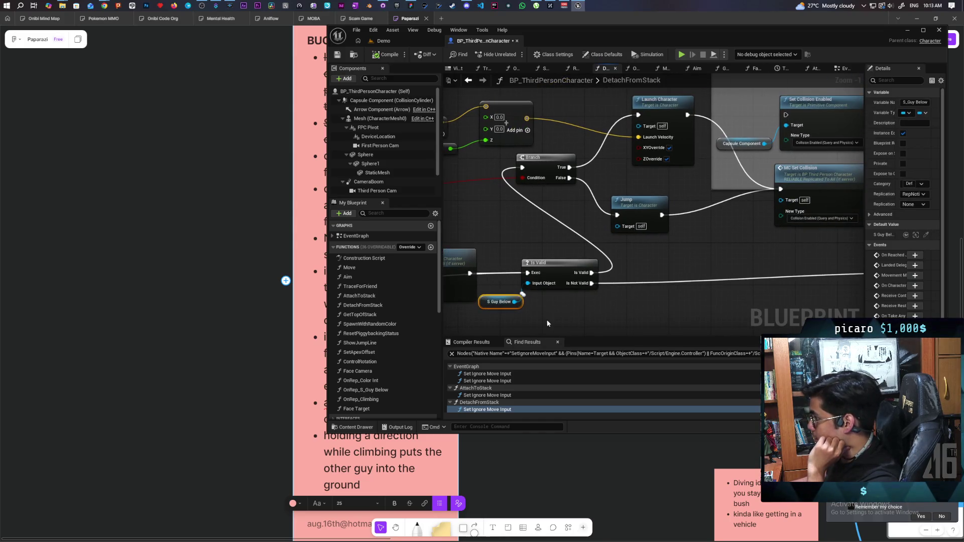
{"action": "left_click", "coordinate": [485, 303]}
{"action": "left_click", "coordinate": [691, 297]}
{"action": "mouse_move", "coordinate": [691, 296]}
{"action": "left_mouse_down"}
{"action": "mouse_move", "coordinate": [552, 301]}
{"action": "mouse_move", "coordinate": [509, 281]}
{"action": "mouse_move", "coordinate": [559, 282]}
{"action": "mouse_move", "coordinate": [709, 319]}
{"action": "left_mouse_up"}
{"action": "left_click_drag", "start_coordinate": [657, 254], "coordinate": [666, 275]}
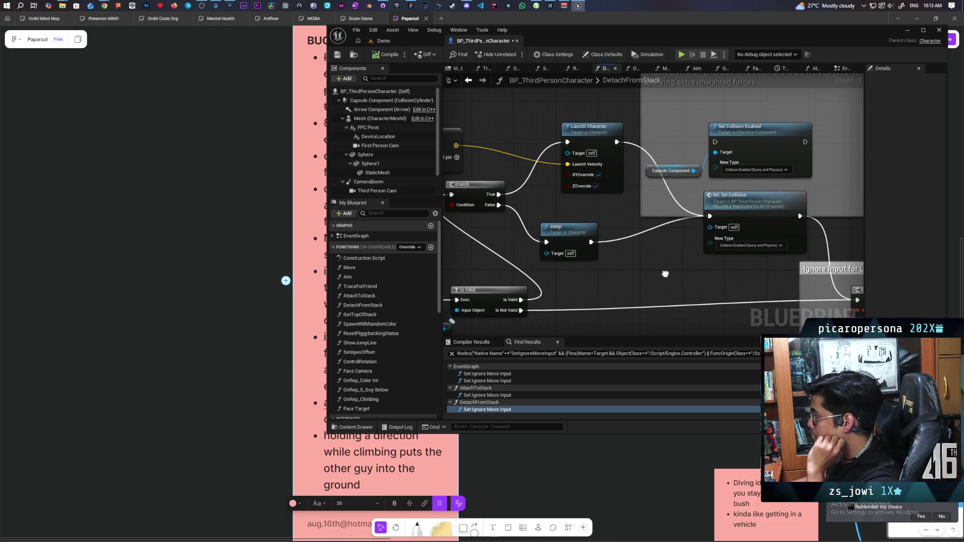
{"action": "mouse_move", "coordinate": [666, 275]}
{"action": "left_mouse_down"}
{"action": "mouse_move", "coordinate": [772, 286]}
{"action": "mouse_move", "coordinate": [651, 293]}
{"action": "mouse_move", "coordinate": [762, 280]}
{"action": "mouse_move", "coordinate": [630, 266]}
{"action": "mouse_move", "coordinate": [540, 301]}
{"action": "mouse_move", "coordinate": [556, 228]}
{"action": "left_mouse_up"}
{"action": "left_click", "coordinate": [663, 278]}
{"action": "mouse_move", "coordinate": [513, 276]}
{"action": "left_mouse_down"}
{"action": "mouse_move", "coordinate": [646, 185]}
{"action": "mouse_move", "coordinate": [673, 189]}
{"action": "left_mouse_up"}
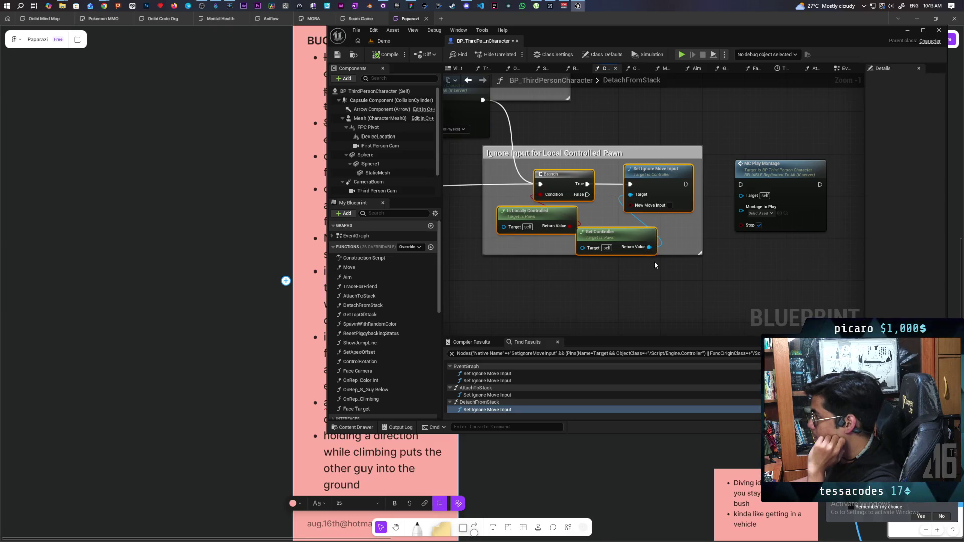
- Select the ignore-input comment's nodes and drag MC Play Montage up and to the right
{"action": "left_click", "coordinate": [611, 276]}
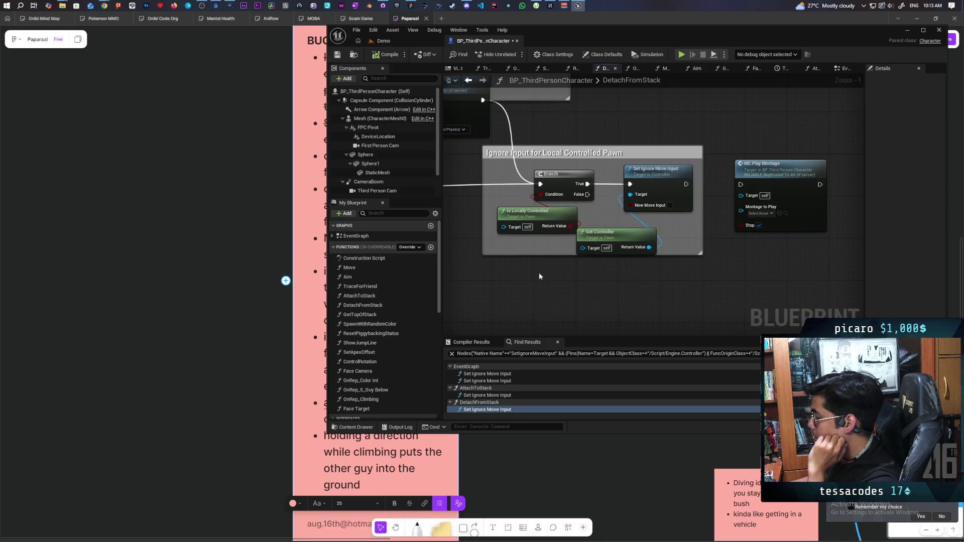
{"action": "left_click_drag", "start_coordinate": [558, 259], "coordinate": [668, 193]}
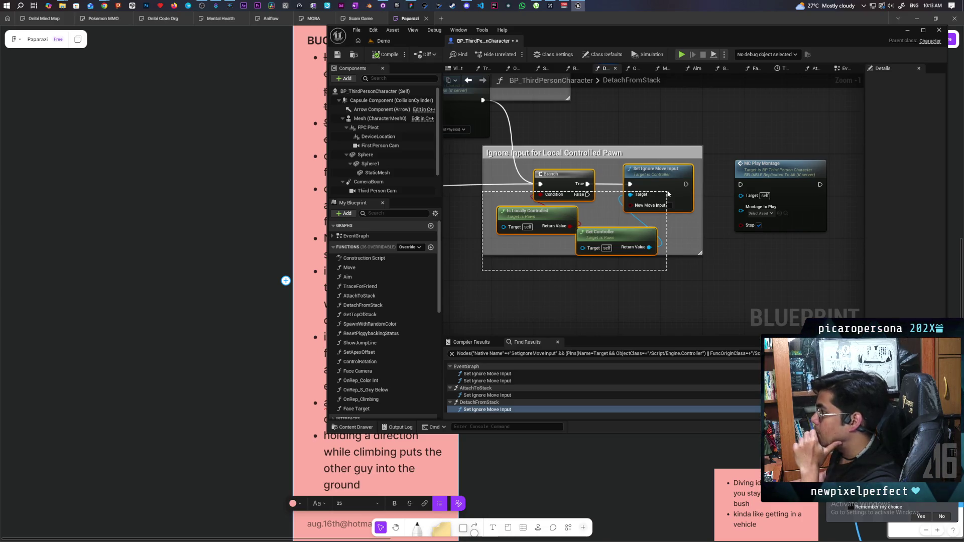
{"action": "left_click_drag", "start_coordinate": [668, 193], "coordinate": [667, 194]}
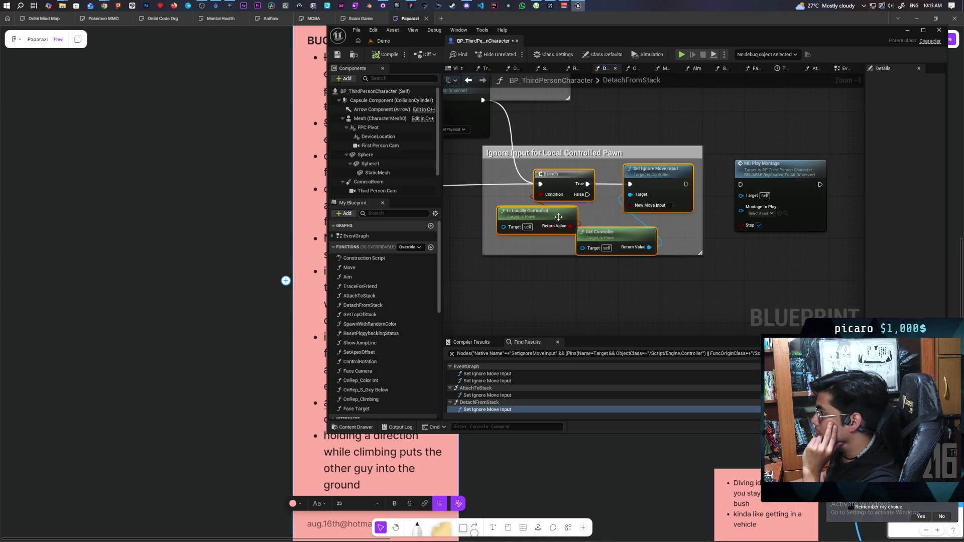
{"action": "mouse_move", "coordinate": [604, 240]}
{"action": "left_mouse_down"}
{"action": "mouse_move", "coordinate": [738, 172]}
{"action": "mouse_move", "coordinate": [723, 191]}
{"action": "mouse_move", "coordinate": [740, 223]}
{"action": "left_mouse_up"}
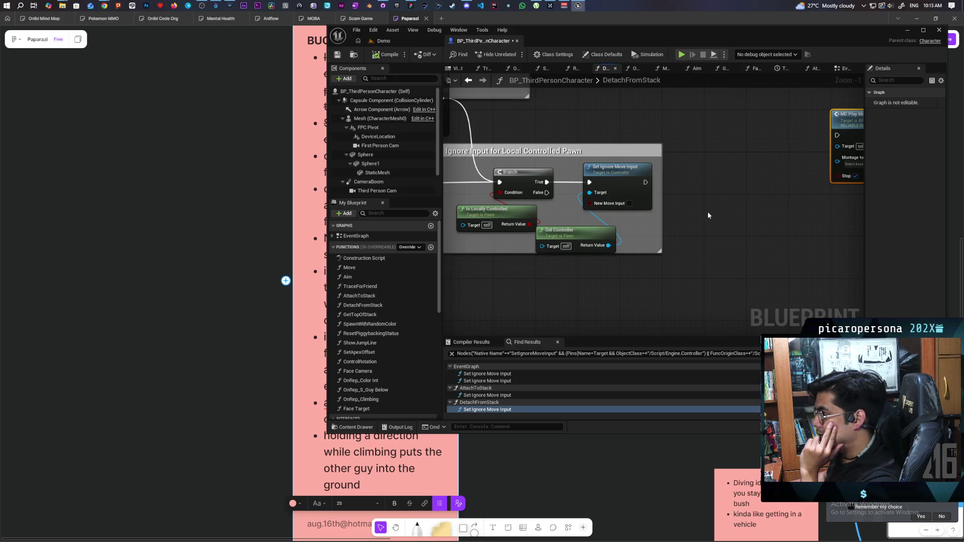
{"action": "scroll", "coordinate": [627, 241], "scroll_direction": "down", "scroll_amount": 2}
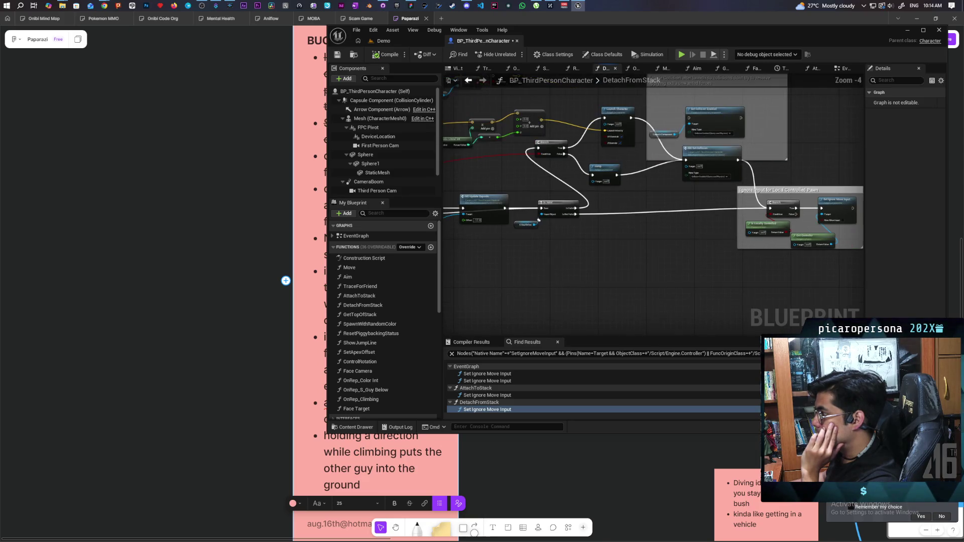
{"action": "scroll", "coordinate": [622, 244], "scroll_direction": "up", "scroll_amount": 1}
{"action": "scroll", "coordinate": [633, 242], "scroll_direction": "up", "scroll_amount": 1}
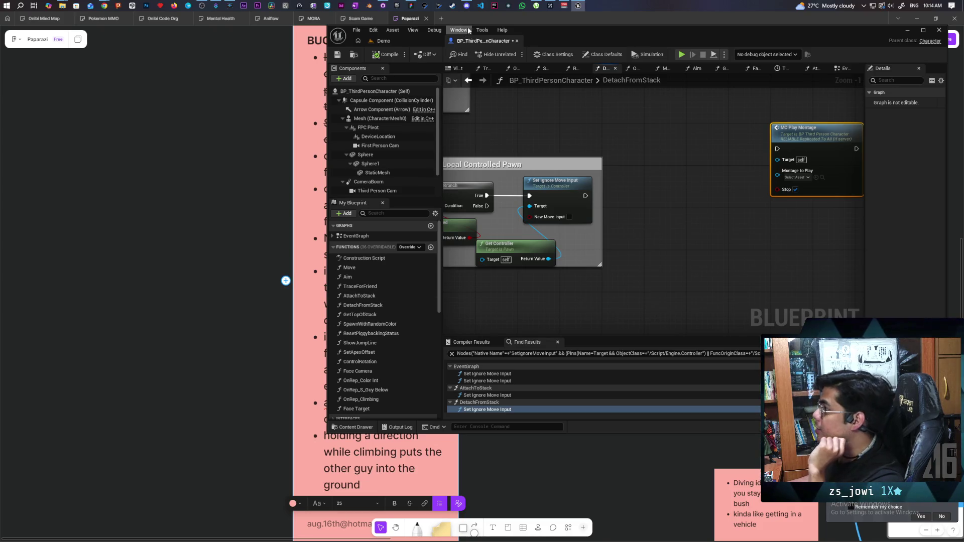
{"action": "left_click", "coordinate": [466, 6]}
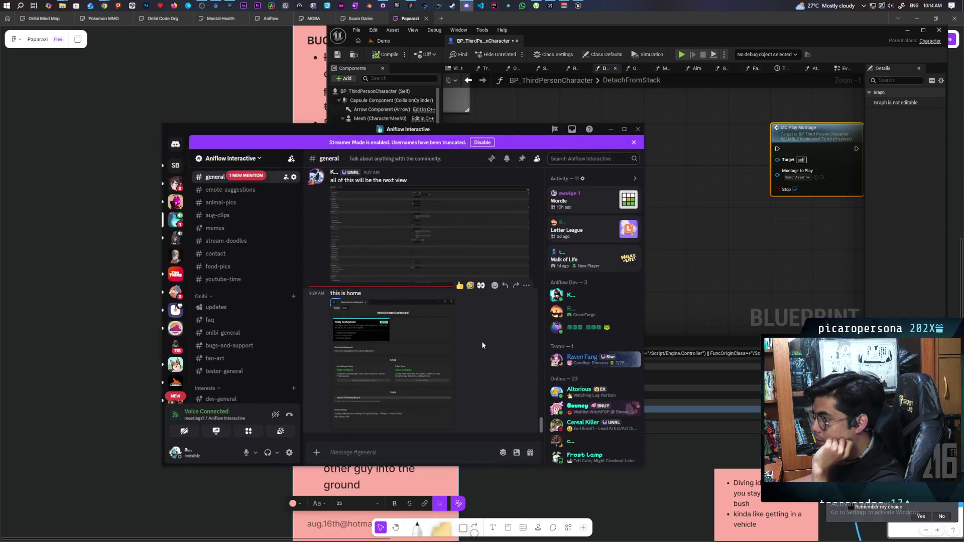
- Mark #streams as read, view it, then scroll through #general before returning to Unreal
{"action": "left_click", "coordinate": [246, 175]}
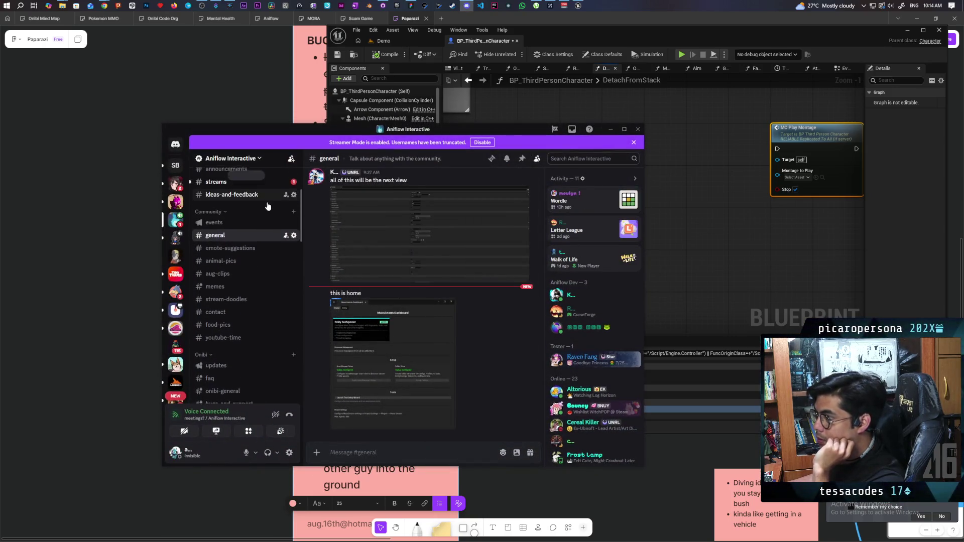
{"action": "right_click", "coordinate": [234, 185]}
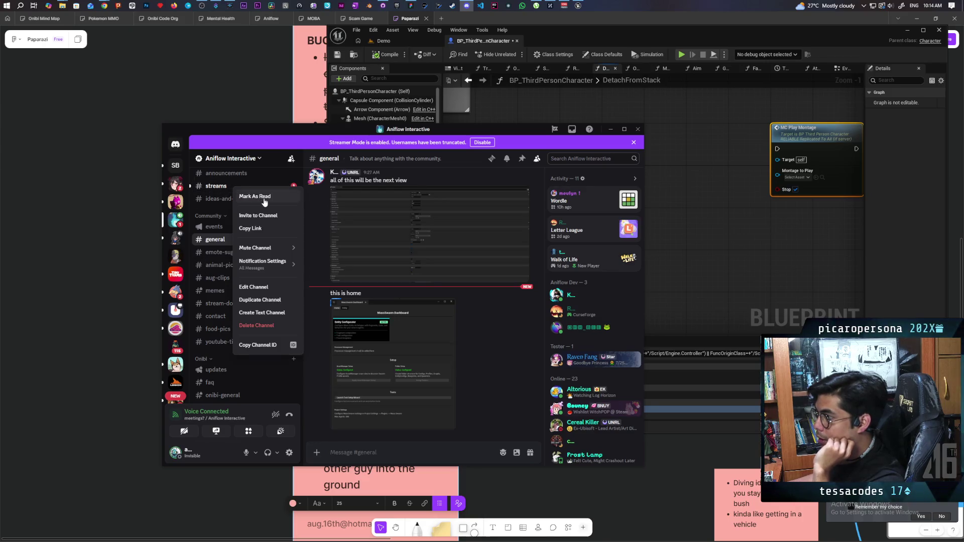
{"action": "left_click", "coordinate": [261, 200]}
{"action": "left_click", "coordinate": [244, 189]}
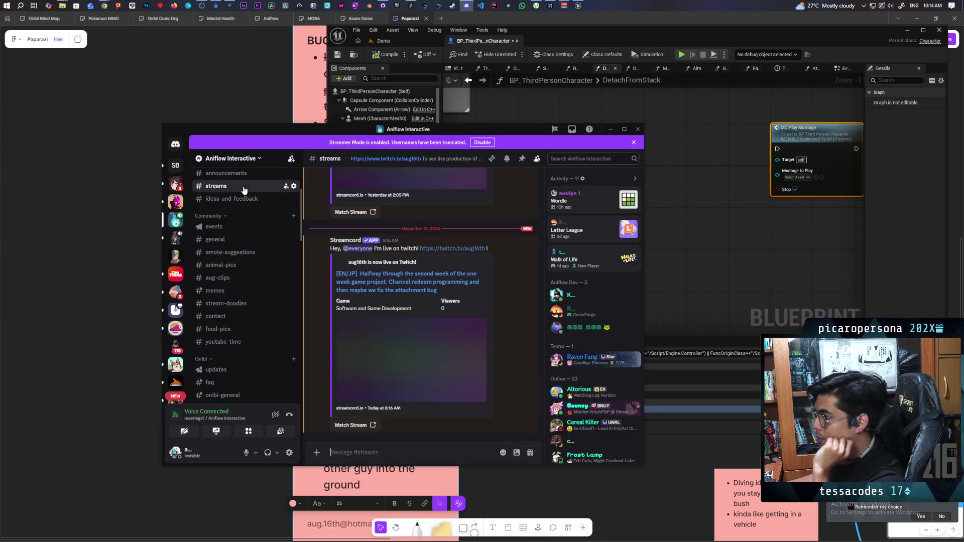
{"action": "left_click", "coordinate": [233, 240]}
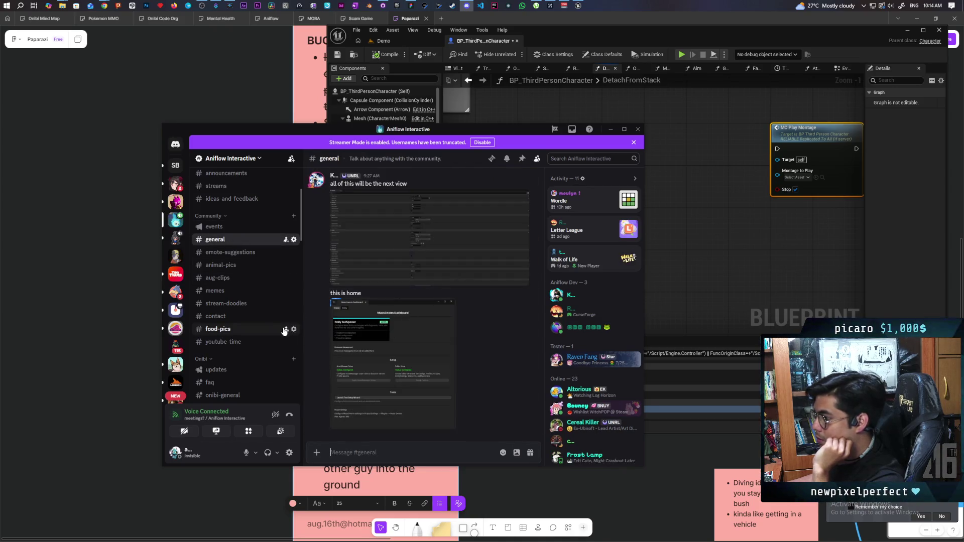
{"action": "scroll", "coordinate": [275, 323], "scroll_direction": "down", "scroll_amount": 10}
{"action": "scroll", "coordinate": [275, 324], "scroll_direction": "down", "scroll_amount": 5}
{"action": "scroll", "coordinate": [275, 324], "scroll_direction": "up", "scroll_amount": 15}
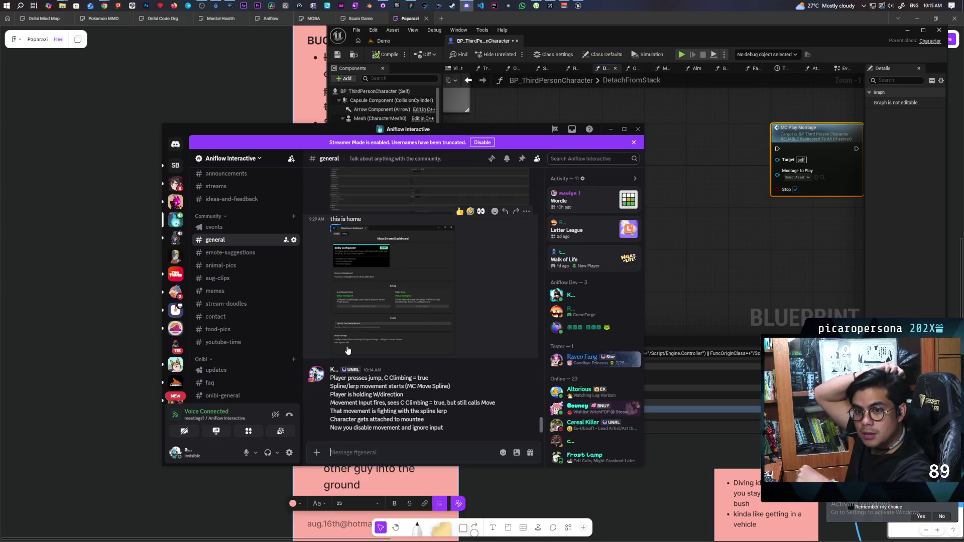
{"action": "left_click", "coordinate": [738, 234]}
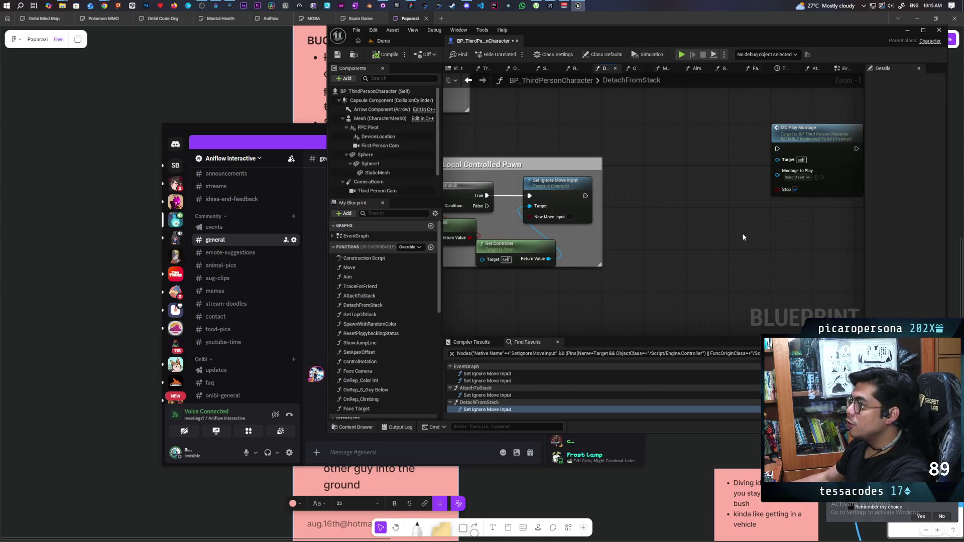
- Leave DetachFromStack via AttachToStack and return to BP_ThirdPersonCharacter's EventGraph
{"action": "scroll", "coordinate": [381, 145], "scroll_direction": "down", "scroll_amount": 1}
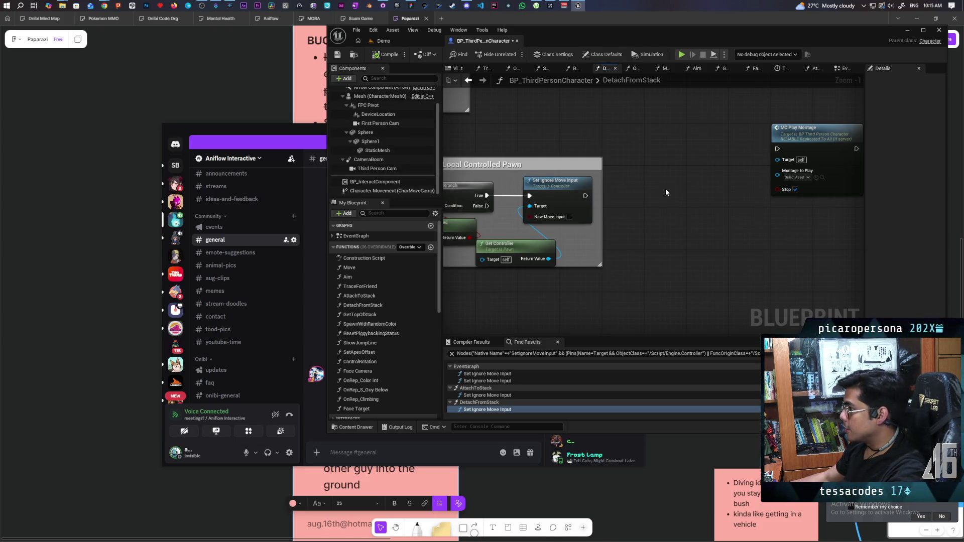
{"action": "scroll", "coordinate": [666, 189], "scroll_direction": "down", "scroll_amount": 6}
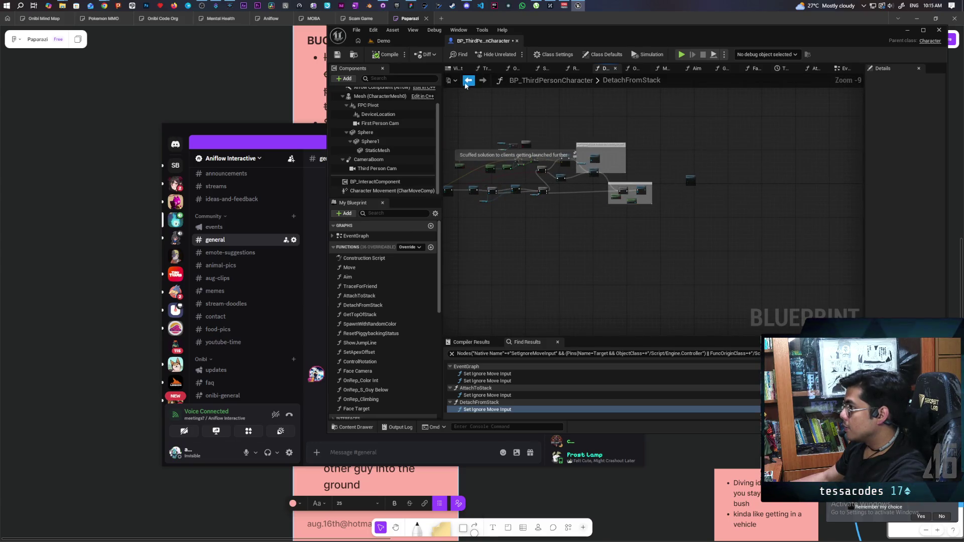
{"action": "left_click", "coordinate": [466, 83]}
{"action": "scroll", "coordinate": [594, 202], "scroll_direction": "down", "scroll_amount": 13}
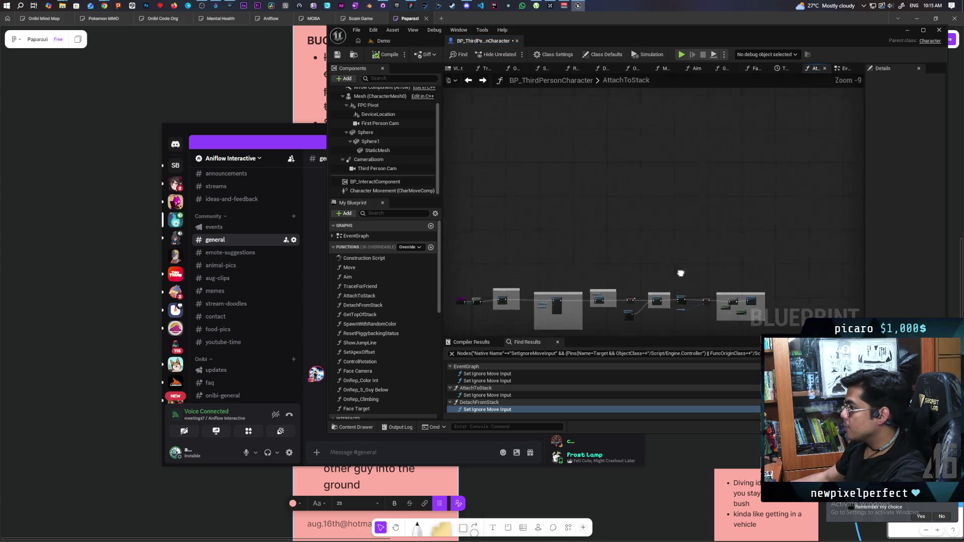
{"action": "key", "text": "alt+Left"}
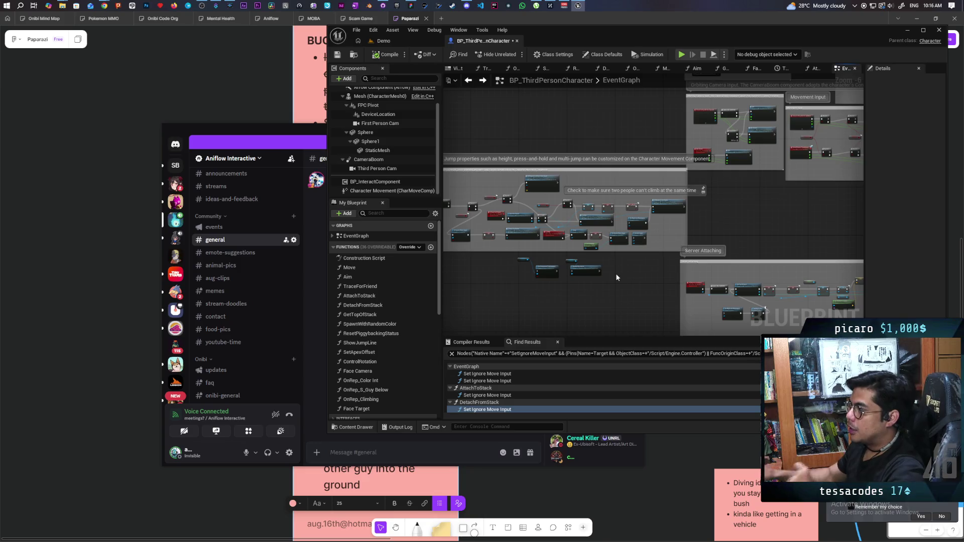
- Select the Play Montage node and pan the EventGraph toward the Server Attaching nodes
{"action": "scroll", "coordinate": [738, 216], "scroll_direction": "down", "scroll_amount": 5}
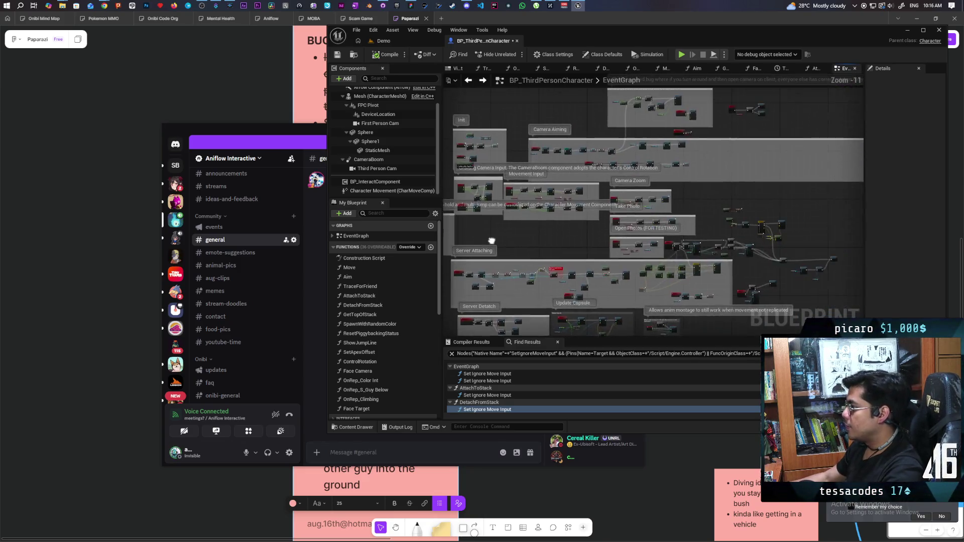
{"action": "scroll", "coordinate": [509, 180], "scroll_direction": "up", "scroll_amount": 10}
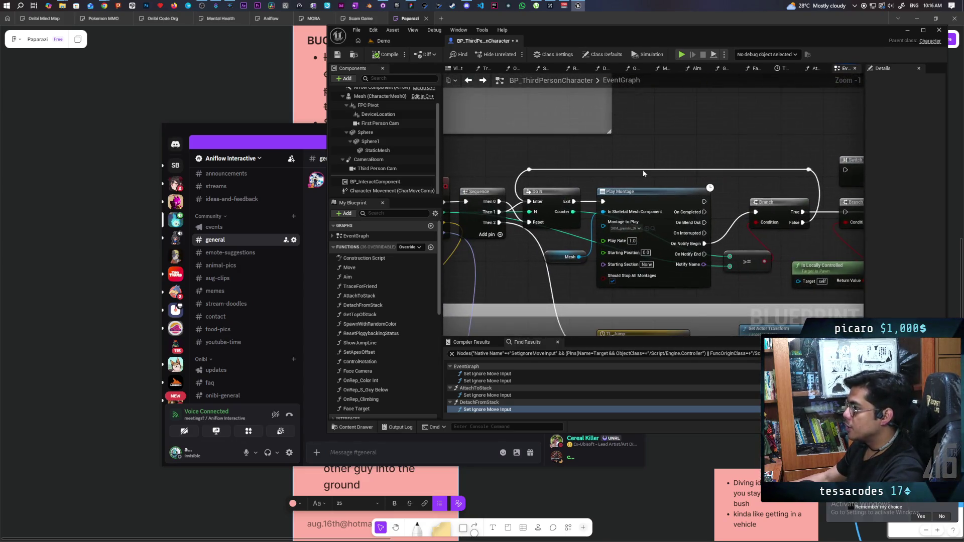
{"action": "left_click", "coordinate": [674, 243]}
{"action": "scroll", "coordinate": [724, 143], "scroll_direction": "down", "scroll_amount": 4}
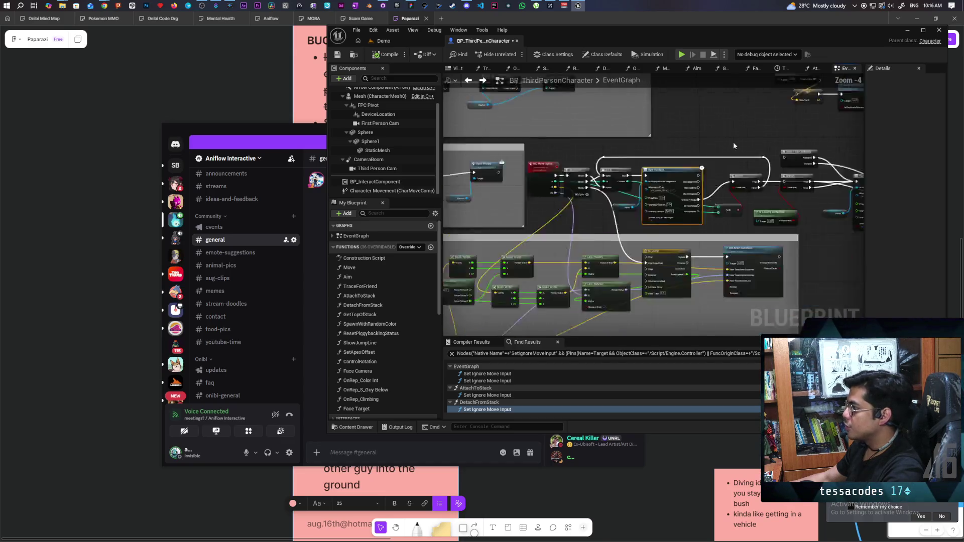
{"action": "scroll", "coordinate": [707, 238], "scroll_direction": "up", "scroll_amount": 1}
{"action": "scroll", "coordinate": [653, 243], "scroll_direction": "down", "scroll_amount": 1}
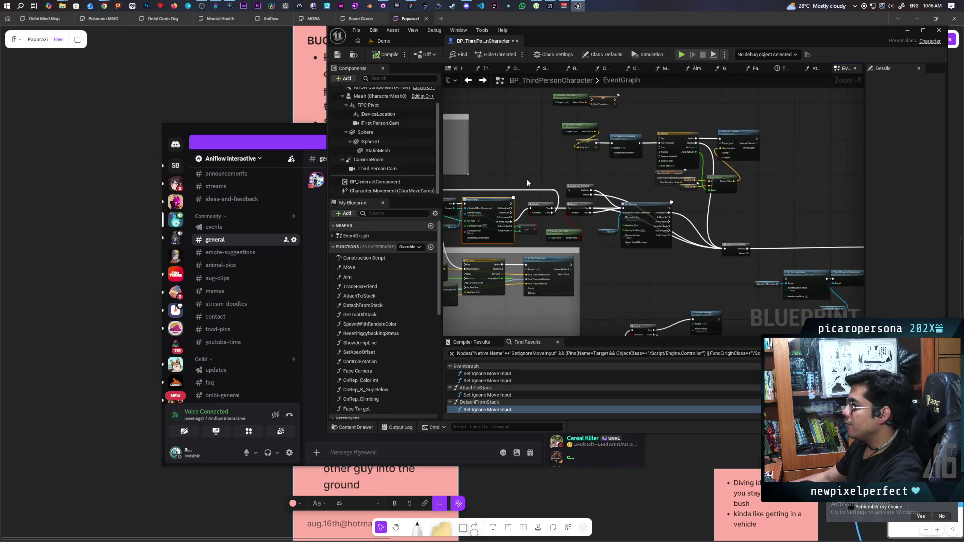
{"action": "left_click_drag", "start_coordinate": [492, 179], "coordinate": [553, 174]}
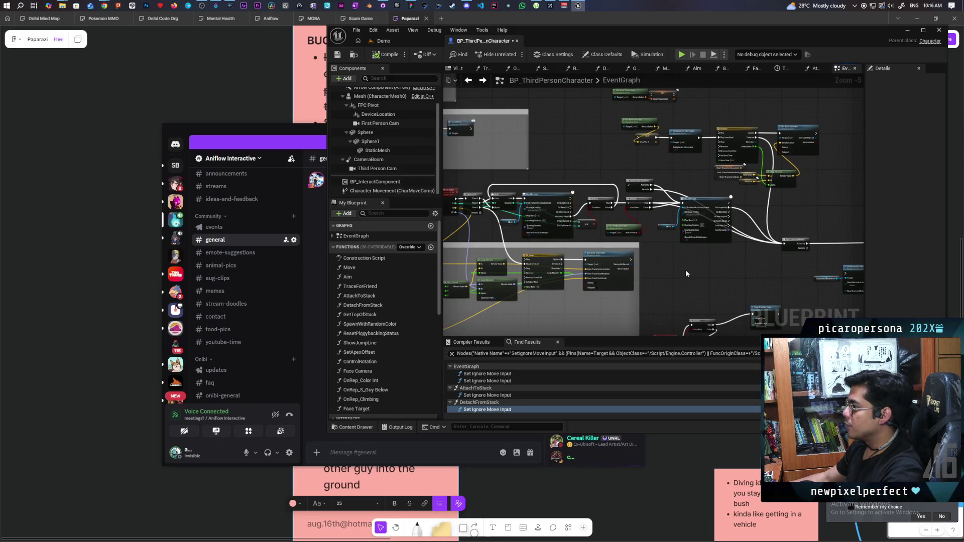
{"action": "scroll", "coordinate": [686, 271], "scroll_direction": "down", "scroll_amount": 4}
{"action": "scroll", "coordinate": [745, 249], "scroll_direction": "up", "scroll_amount": 4}
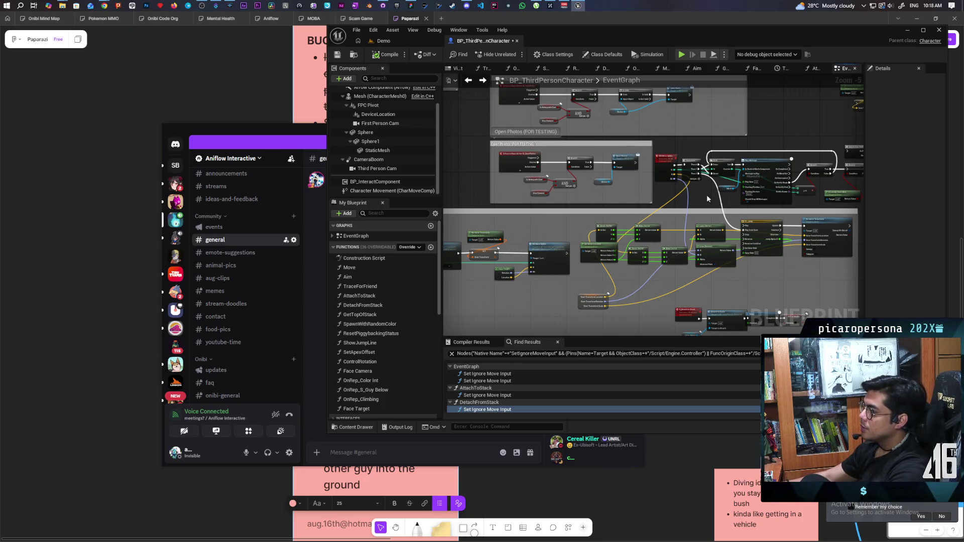
- Inspect the SET w/ Notify Climbing node's replication details, then open the OnRep_Climbing function
{"action": "scroll", "coordinate": [547, 209], "scroll_direction": "up", "scroll_amount": 1}
{"action": "scroll", "coordinate": [547, 209], "scroll_direction": "up", "scroll_amount": 2}
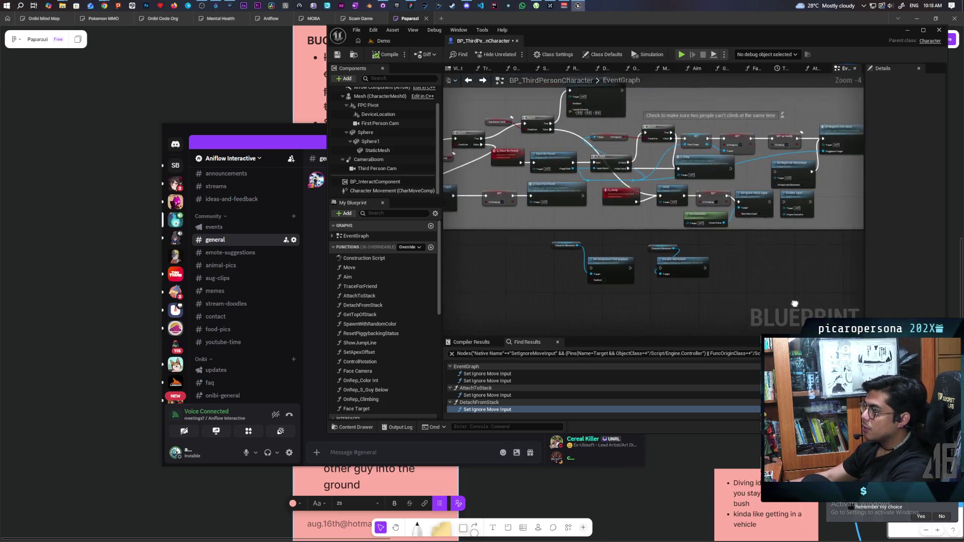
{"action": "scroll", "coordinate": [626, 233], "scroll_direction": "up", "scroll_amount": 2}
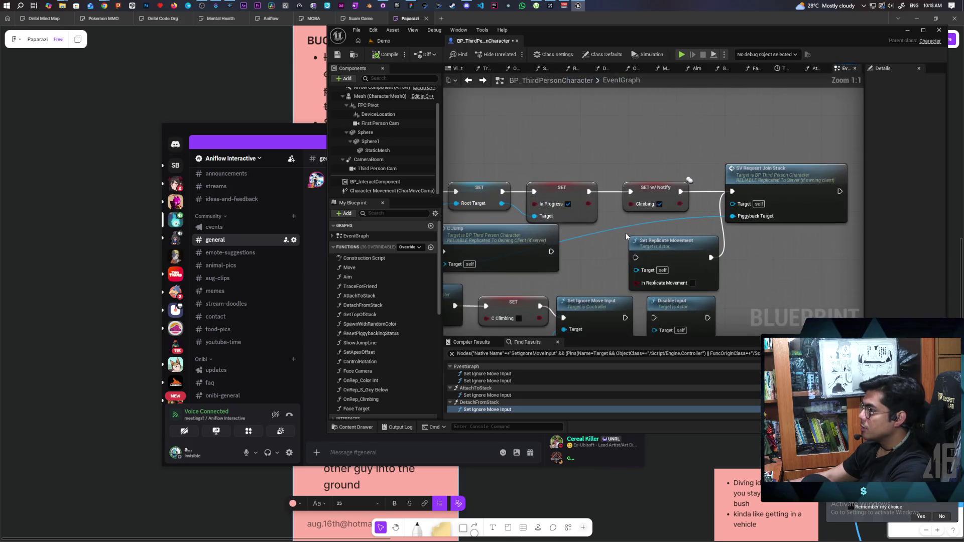
{"action": "left_click", "coordinate": [648, 200]}
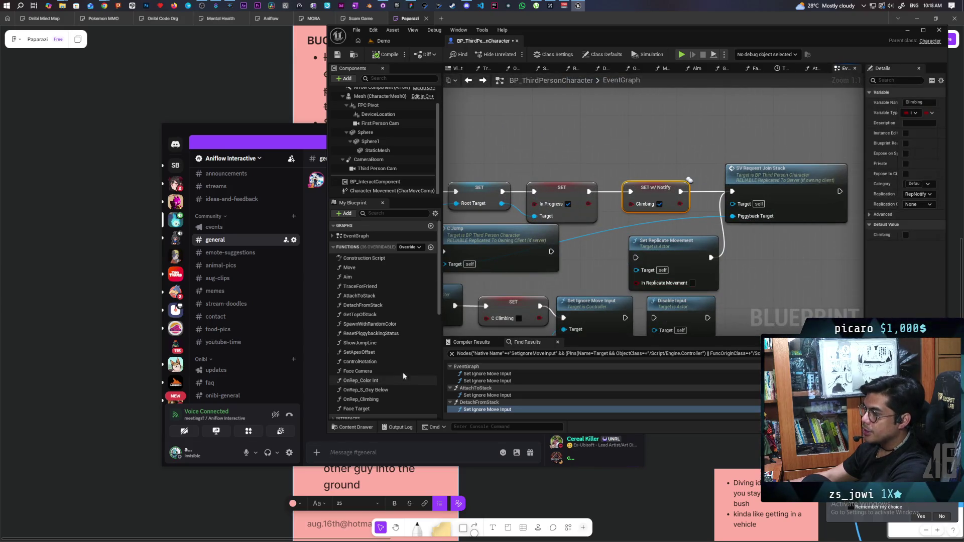
{"action": "scroll", "coordinate": [399, 363], "scroll_direction": "down", "scroll_amount": 4}
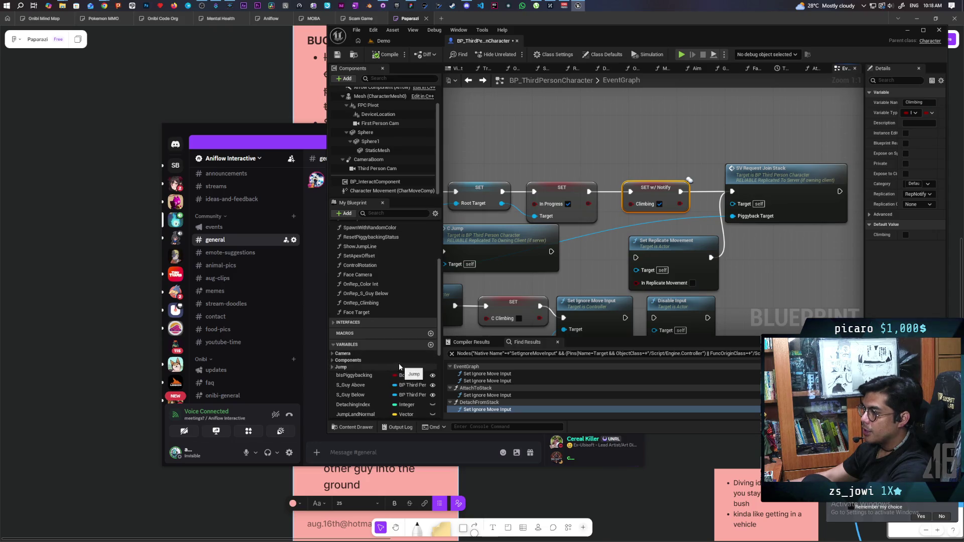
{"action": "double_click", "coordinate": [370, 303]}
{"action": "scroll", "coordinate": [484, 319], "scroll_direction": "down", "scroll_amount": 3}
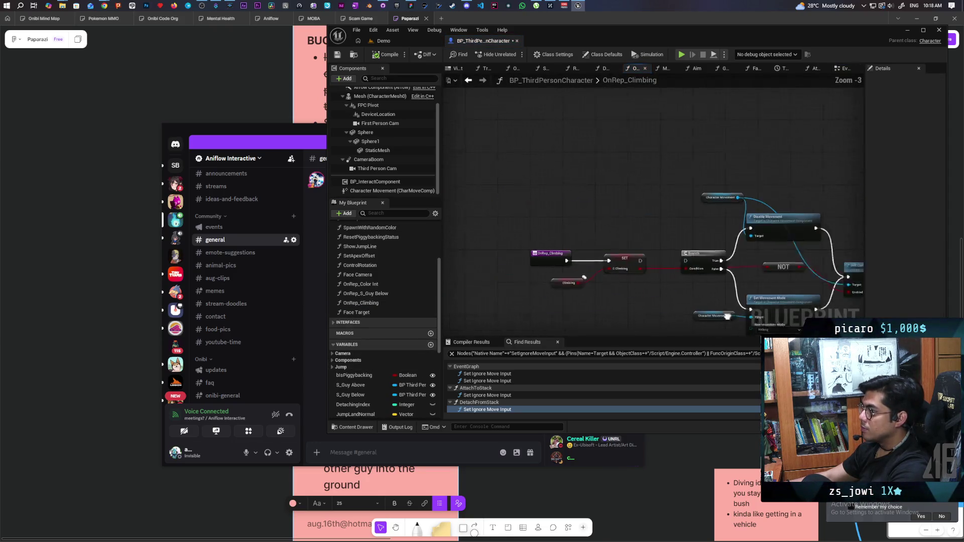
{"action": "left_click_drag", "start_coordinate": [776, 141], "coordinate": [525, 279]}
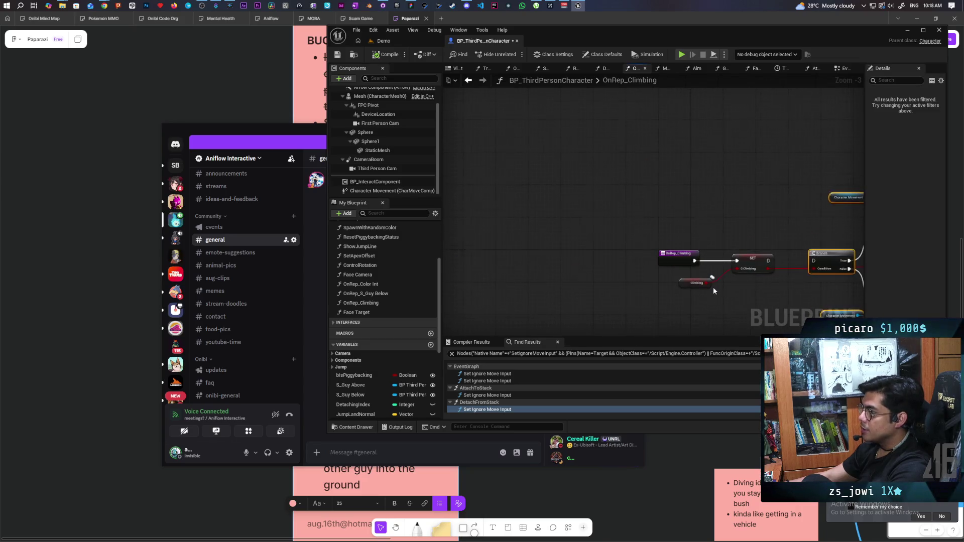
{"action": "scroll", "coordinate": [713, 288], "scroll_direction": "up", "scroll_amount": 4}
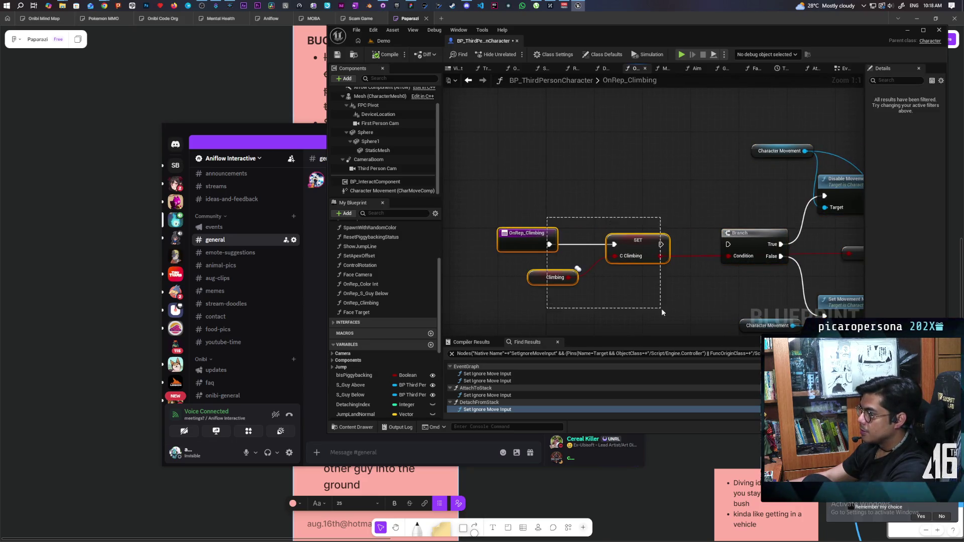
{"action": "left_click_drag", "start_coordinate": [534, 209], "coordinate": [620, 279]}
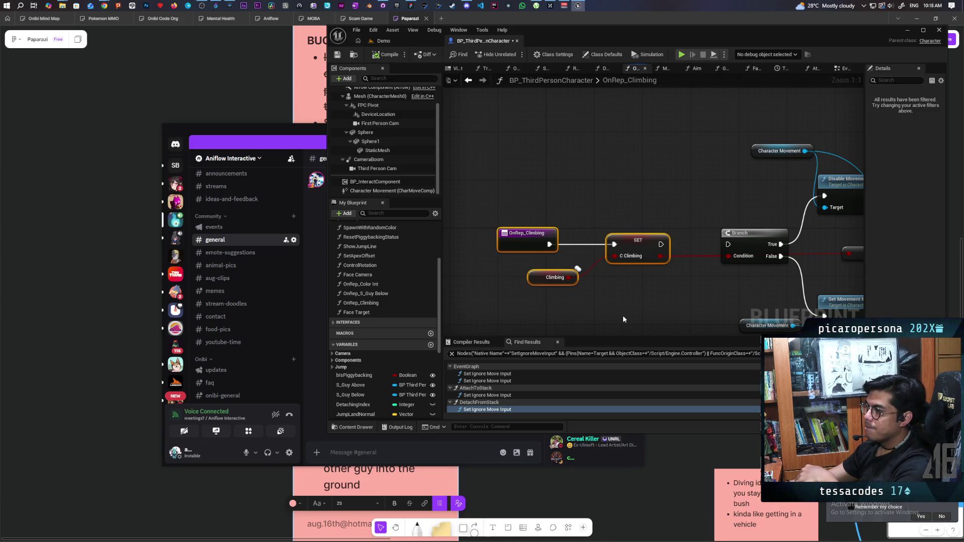
{"action": "left_click", "coordinate": [562, 310]}
{"action": "left_click_drag", "start_coordinate": [523, 293], "coordinate": [589, 266]}
{"action": "left_click_drag", "start_coordinate": [638, 201], "coordinate": [639, 302]}
{"action": "left_click", "coordinate": [610, 312]}
{"action": "left_click", "coordinate": [555, 277]}
{"action": "left_click_drag", "start_coordinate": [607, 228], "coordinate": [634, 315]}
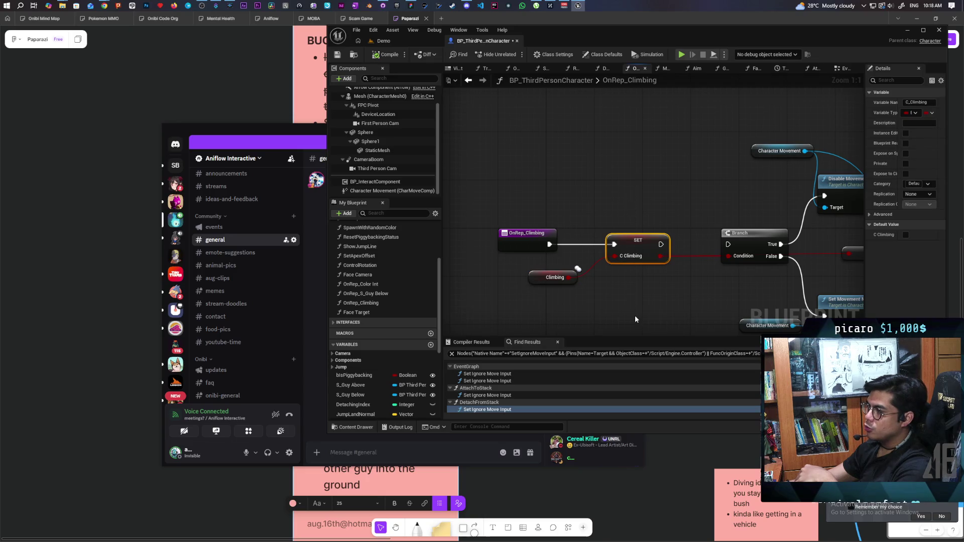
{"action": "left_click", "coordinate": [622, 310]}
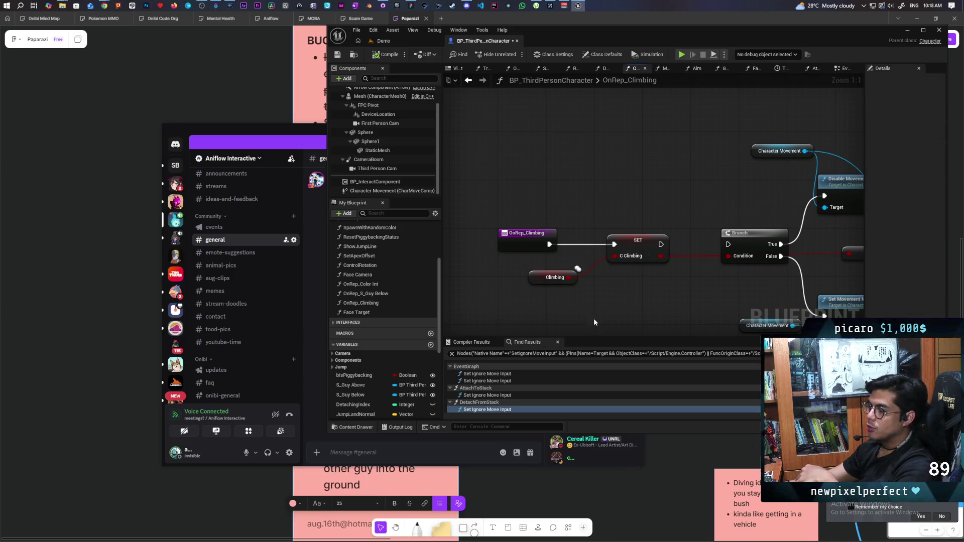
{"action": "left_click_drag", "start_coordinate": [583, 266], "coordinate": [526, 317]}
{"action": "left_click", "coordinate": [527, 287]}
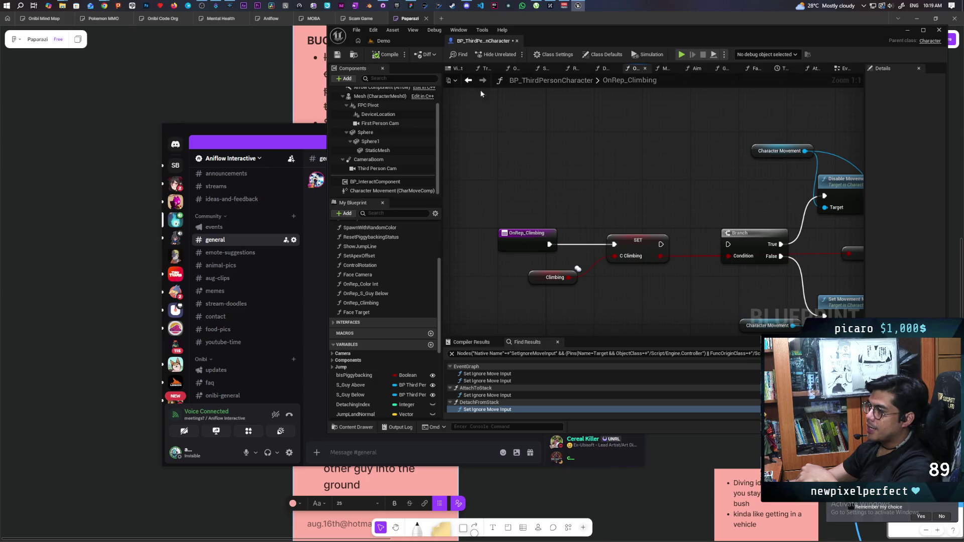
{"action": "mouse_move", "coordinate": [513, 289]}
{"action": "left_mouse_down"}
{"action": "mouse_move", "coordinate": [586, 265]}
{"action": "mouse_move", "coordinate": [593, 280]}
{"action": "left_mouse_up"}
{"action": "left_click", "coordinate": [585, 289]}
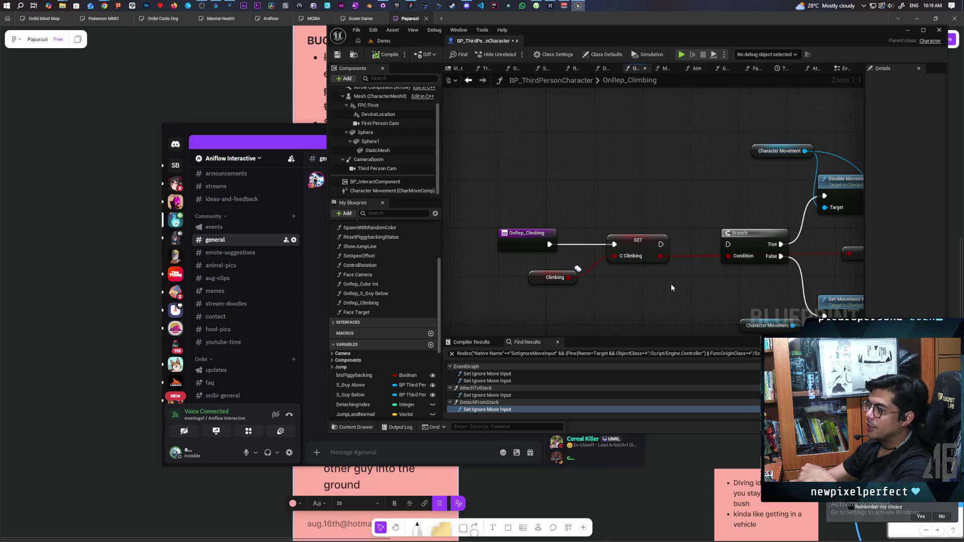
{"action": "left_click_drag", "start_coordinate": [631, 190], "coordinate": [640, 322]}
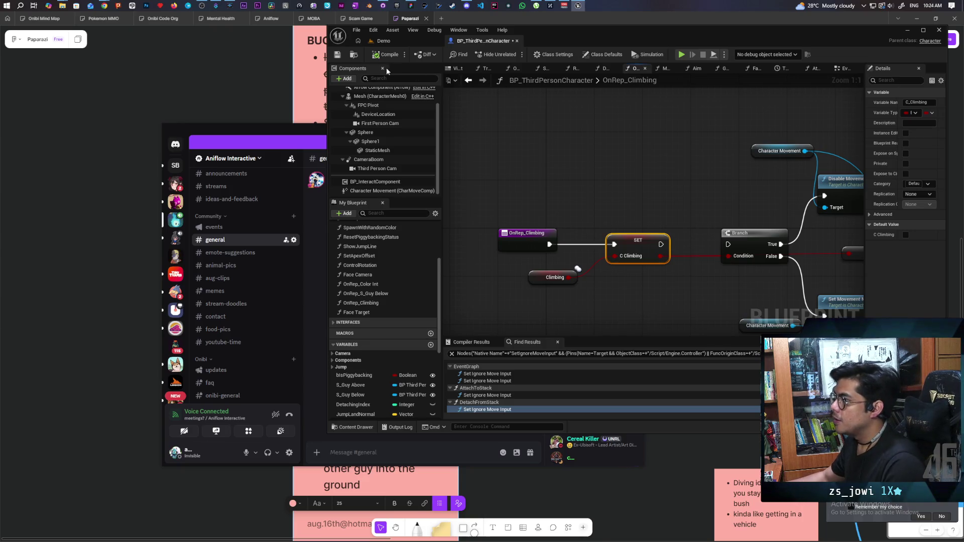
- Run a two-client play test of the Demo level, walk the Client 2 character, then stop it
{"action": "left_click", "coordinate": [382, 41]}
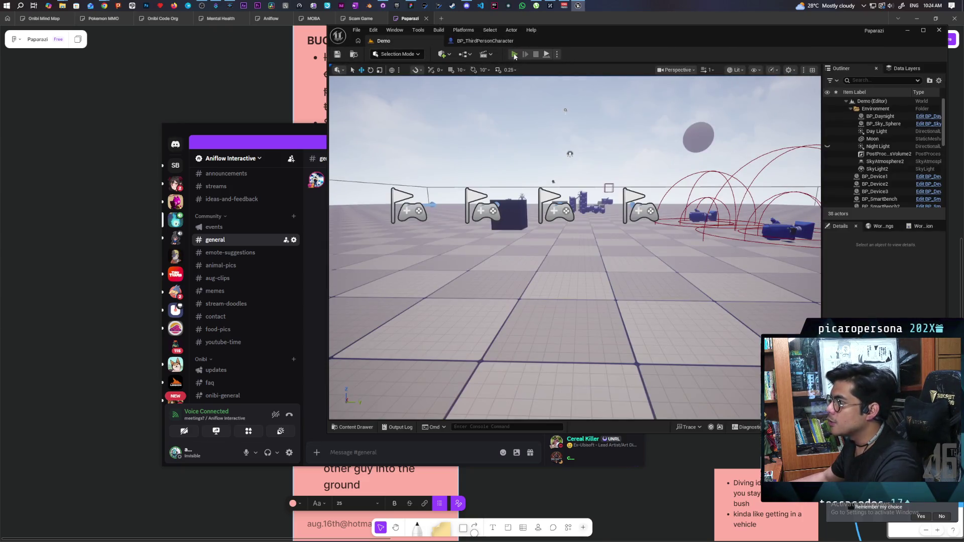
{"action": "left_click", "coordinate": [515, 54]}
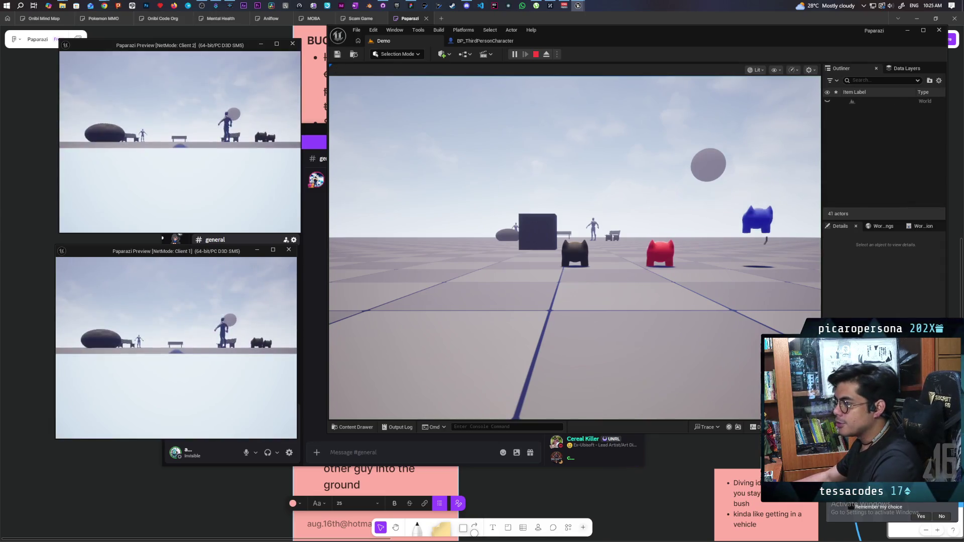
{"action": "key", "text": "alt+Tab"}
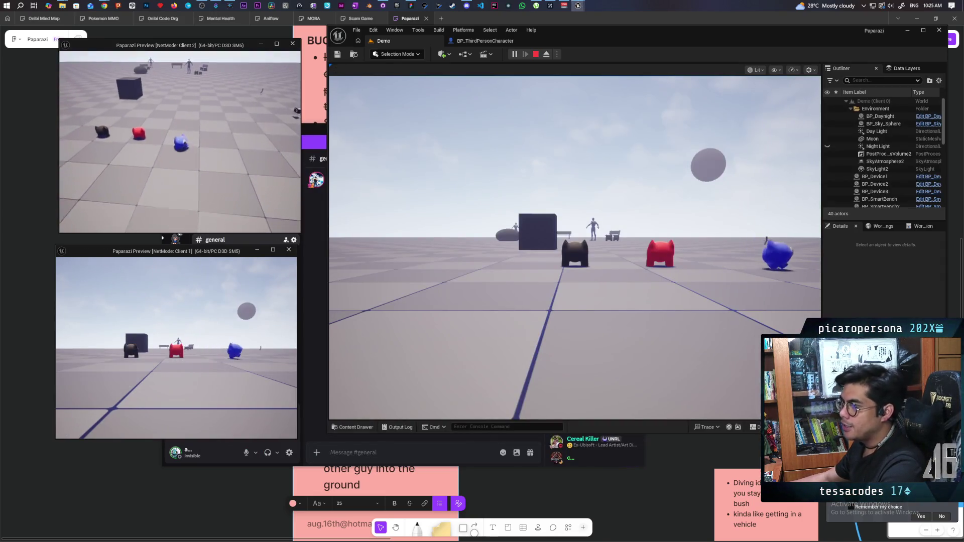
{"action": "key", "text": "w"}
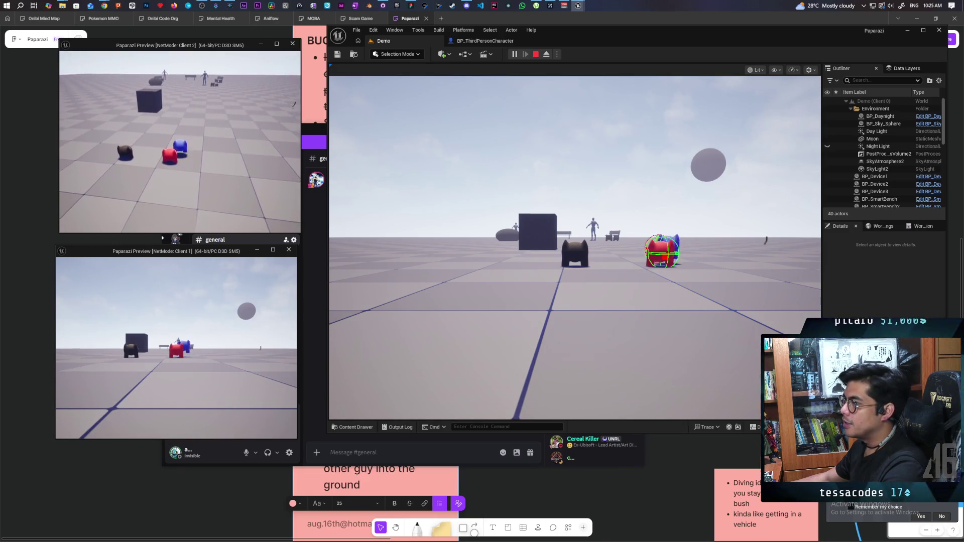
{"action": "key", "text": "Escape"}
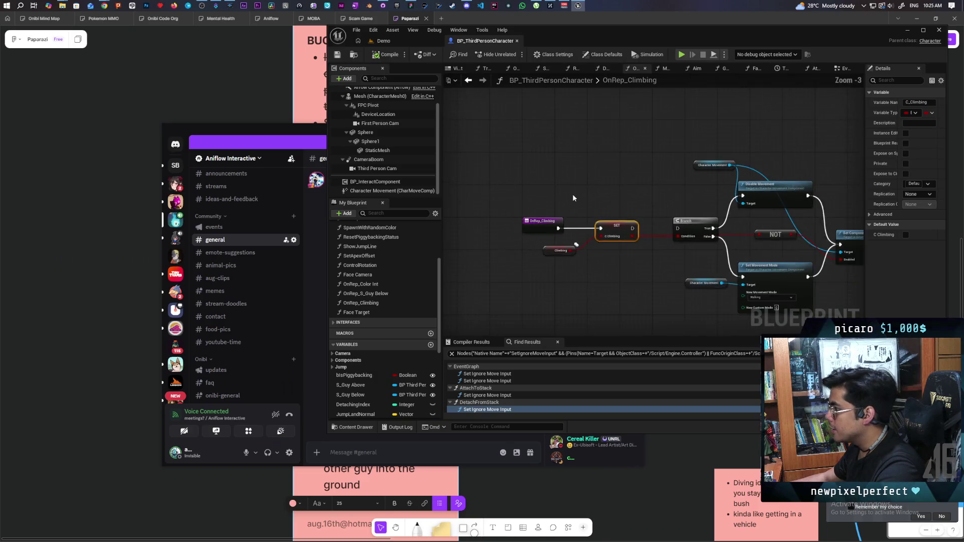
- Back in the EventGraph, duplicate the Get Controller and Set Ignore Move Input nodes
{"action": "left_click", "coordinate": [468, 80]}
{"action": "left_click", "coordinate": [468, 81]}
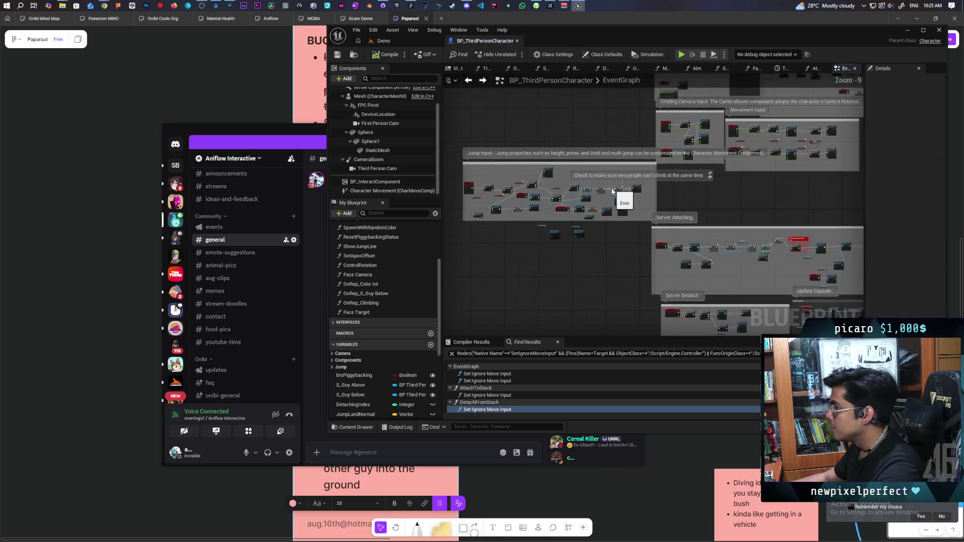
{"action": "scroll", "coordinate": [622, 173], "scroll_direction": "up", "scroll_amount": 6}
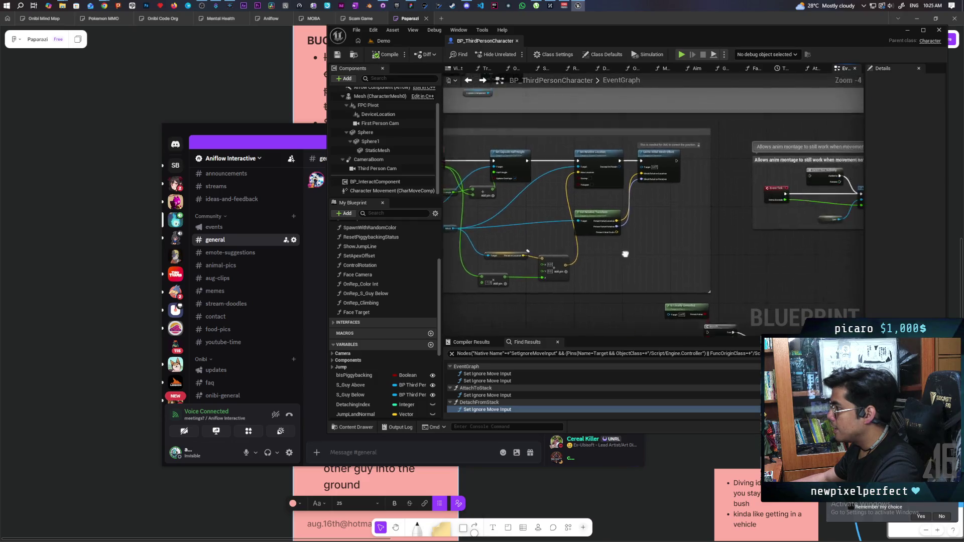
{"action": "scroll", "coordinate": [565, 262], "scroll_direction": "down", "scroll_amount": 4}
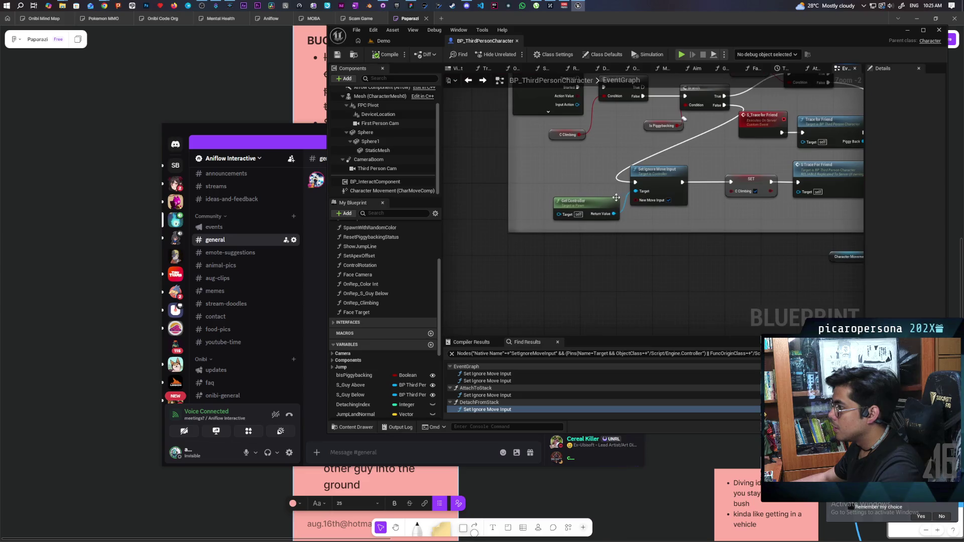
{"action": "key", "text": "ctrl+c"}
{"action": "key", "text": "ctrl+v"}
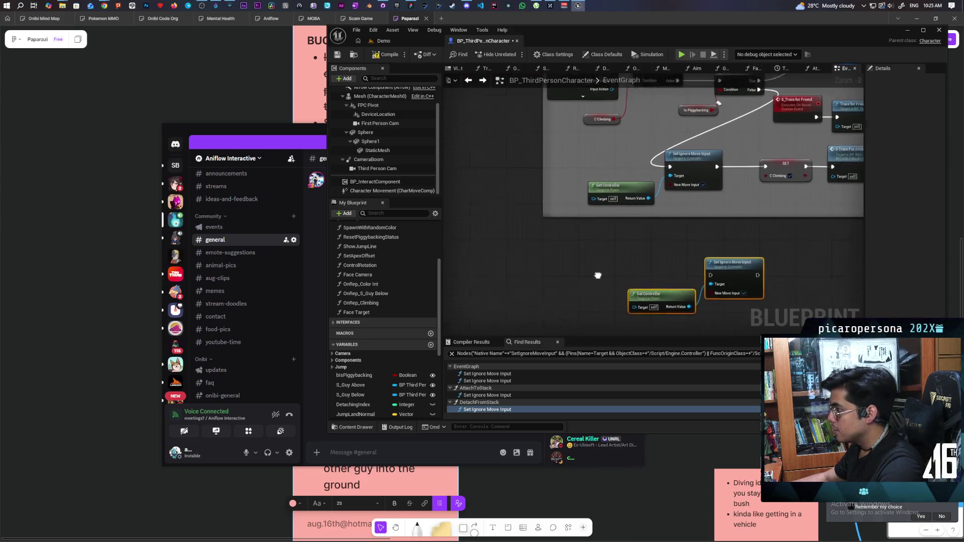
- Add a custom event named C_Set Ignore Move Input and wire it to the copied Set Ignore Move Input
{"action": "left_click", "coordinate": [567, 216]}
{"action": "type", "text": "M"}
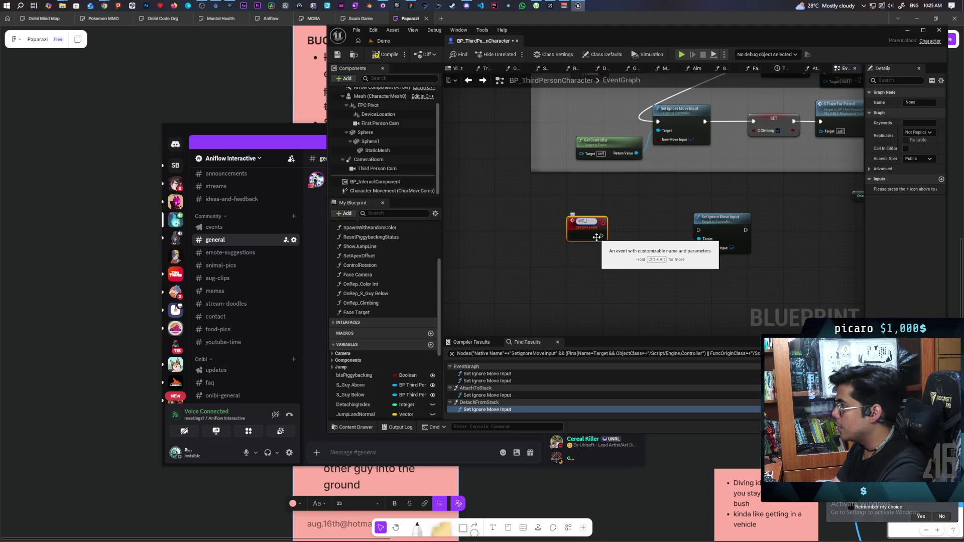
{"action": "key", "text": "ctrl+v"}
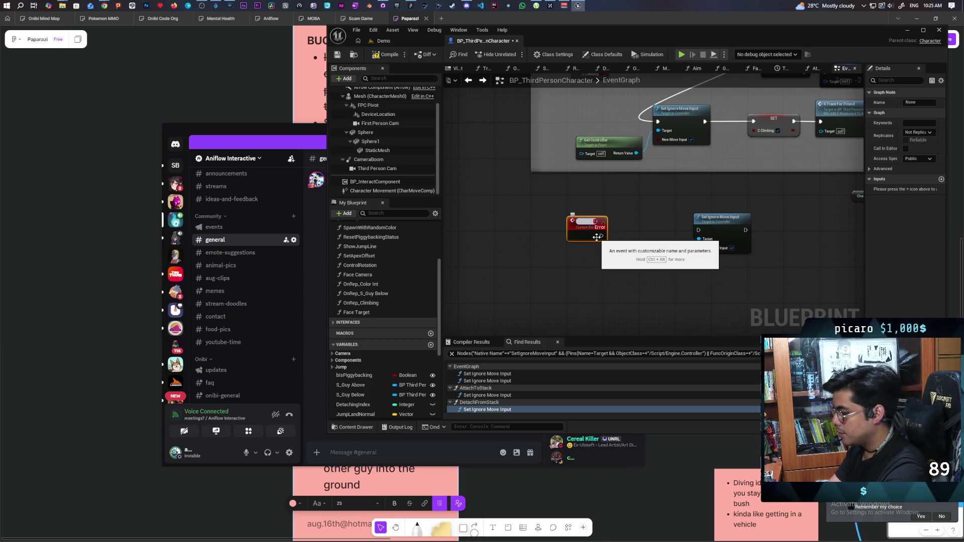
{"action": "type", "text": "C"}
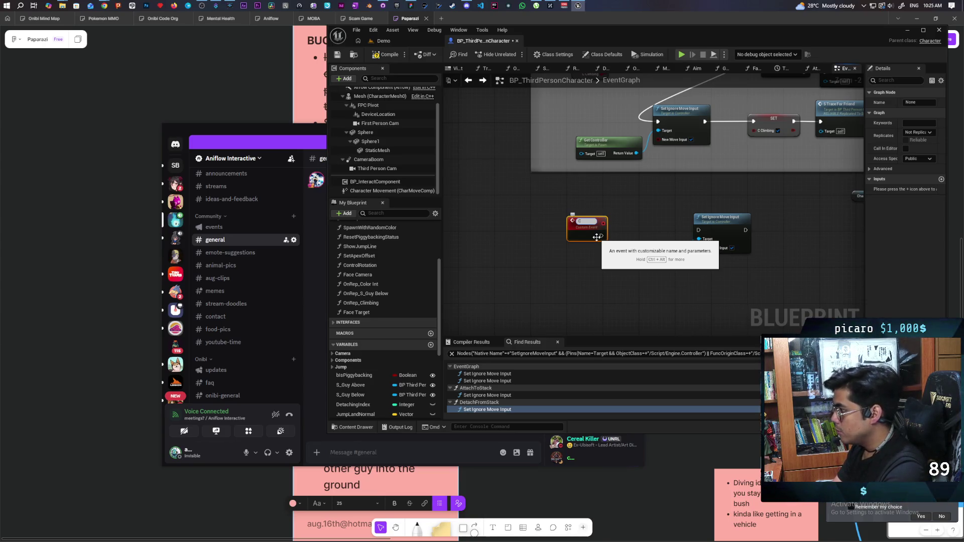
{"action": "type", "text": "_Set "}
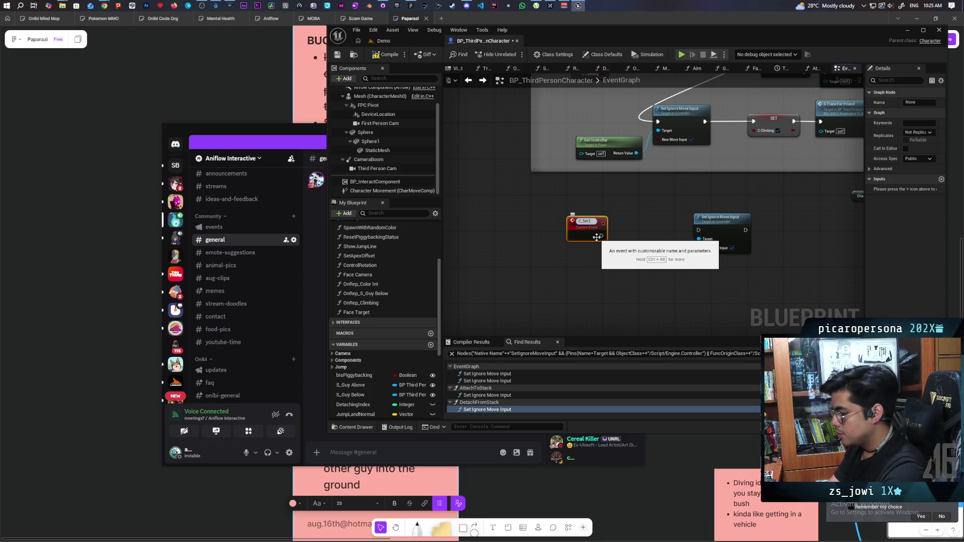
{"action": "type", "text": "Ignore Move Input"}
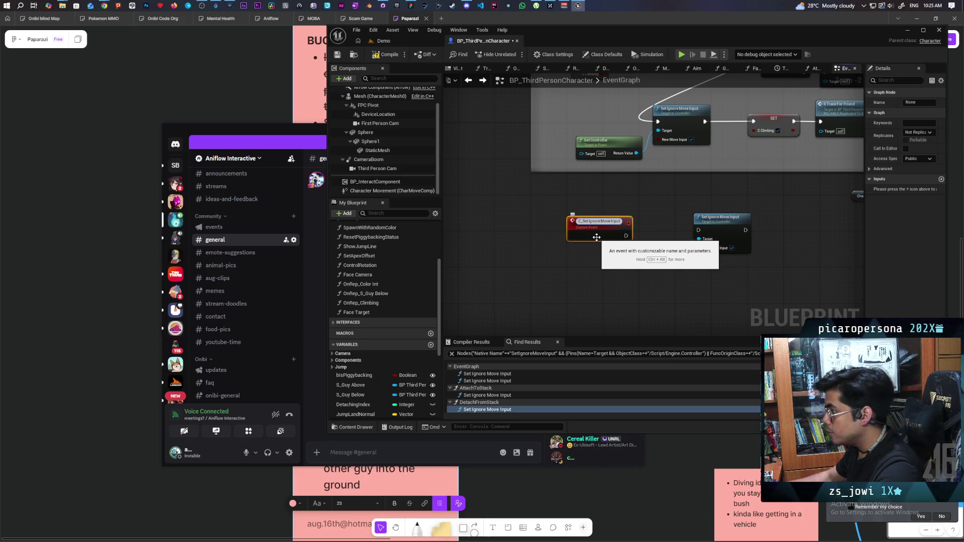
{"action": "key", "text": "Return"}
{"action": "key", "text": "ctrl+v"}
{"action": "left_click_drag", "start_coordinate": [621, 233], "coordinate": [699, 231]}
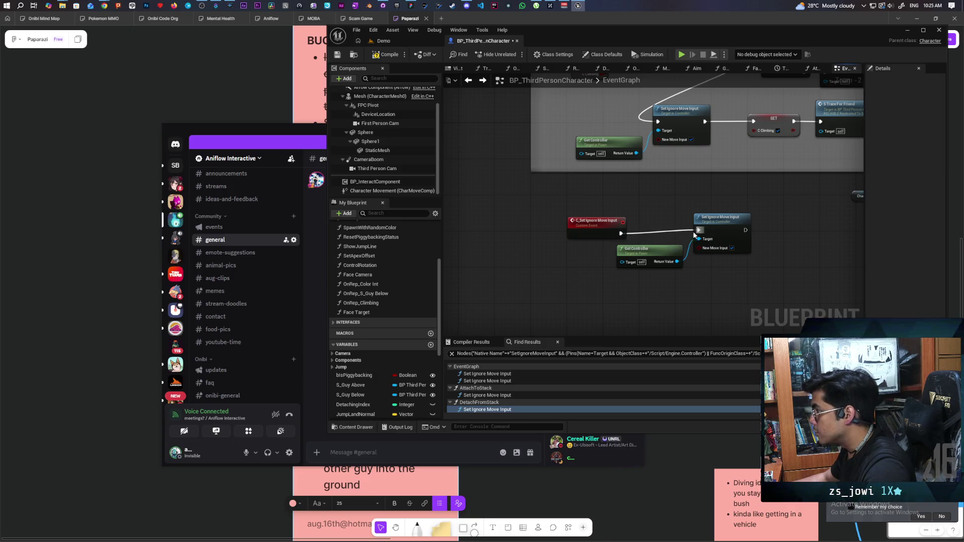
- Give C_Set Ignore Move Input a New Move Input parameter and make it Run on owning Client, Reliable
{"action": "left_click", "coordinate": [597, 219]}
{"action": "mouse_move", "coordinate": [626, 249]}
{"action": "left_mouse_down"}
{"action": "mouse_move", "coordinate": [536, 252]}
{"action": "mouse_move", "coordinate": [532, 228]}
{"action": "left_mouse_up"}
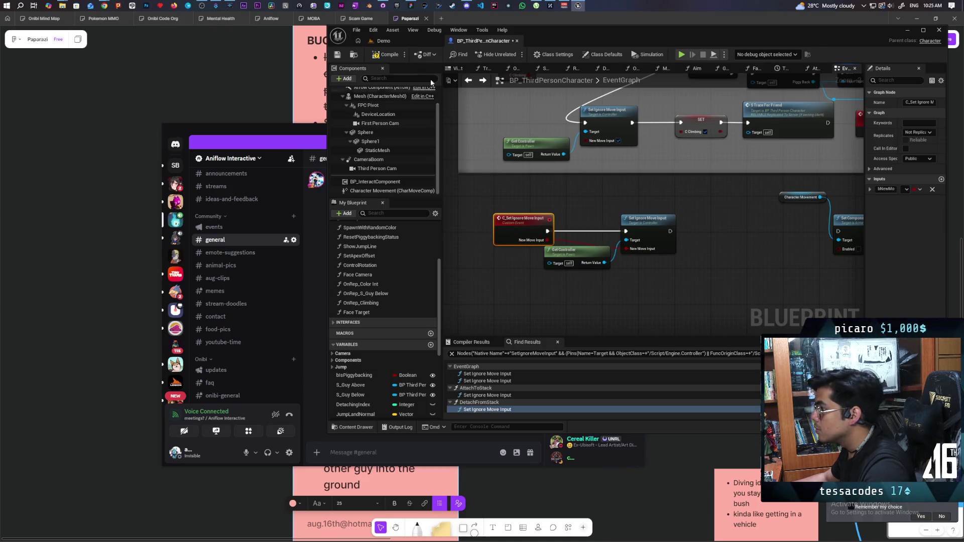
{"action": "left_click", "coordinate": [918, 133]}
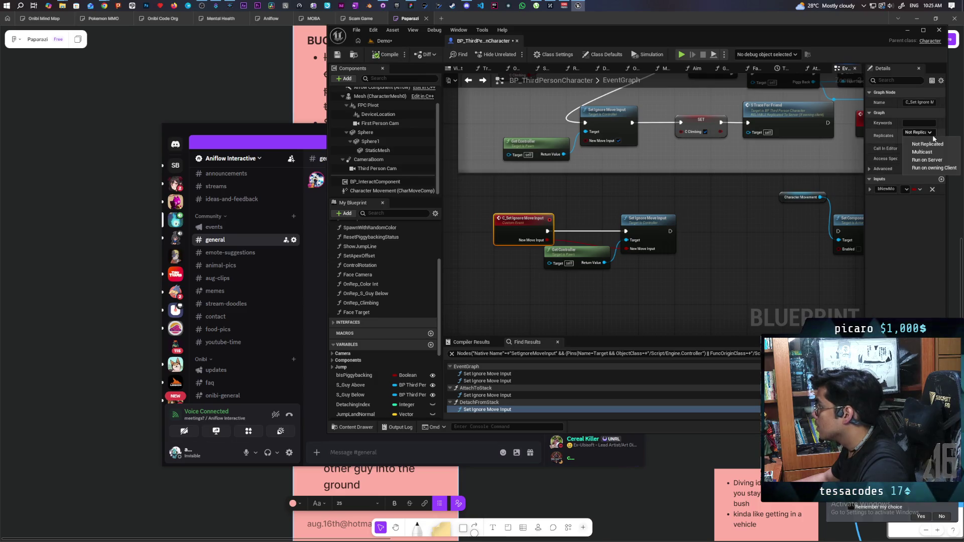
{"action": "left_click", "coordinate": [929, 168]}
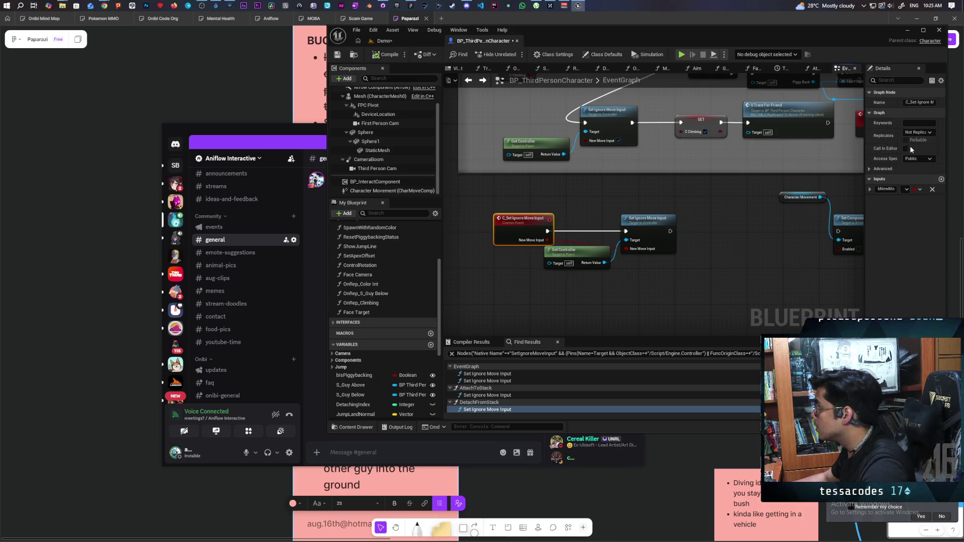
{"action": "left_click", "coordinate": [906, 140]}
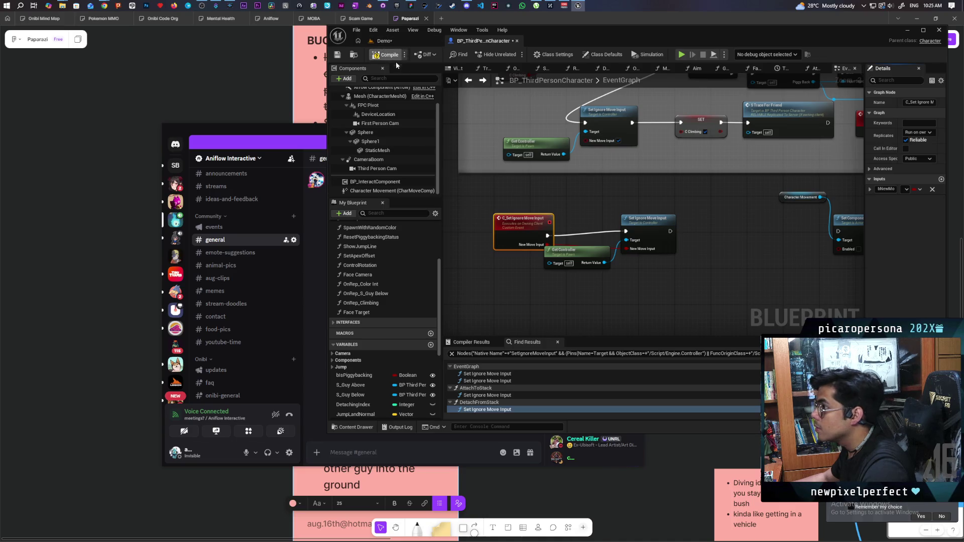
- Compile and save the BP_ThirdPersonCharacter Blueprint
{"action": "key", "text": "ctrl+s"}
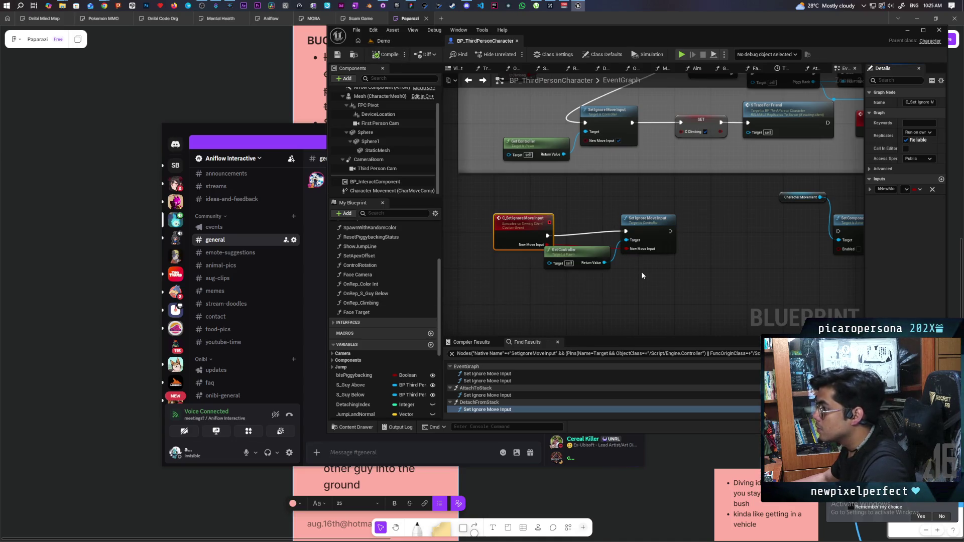
{"action": "scroll", "coordinate": [576, 217], "scroll_direction": "down", "scroll_amount": 8}
{"action": "scroll", "coordinate": [576, 218], "scroll_direction": "down", "scroll_amount": 3}
{"action": "scroll", "coordinate": [714, 255], "scroll_direction": "up", "scroll_amount": 3}
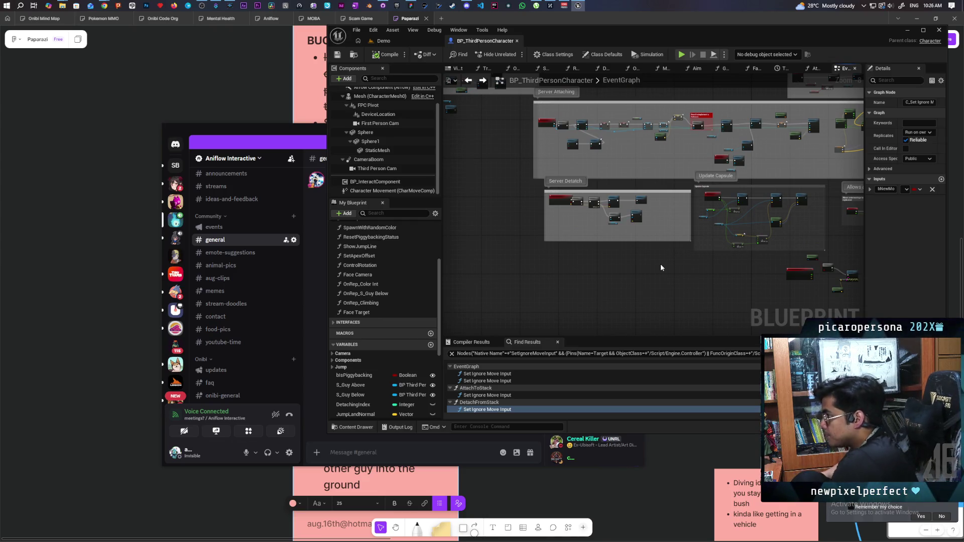
- In DetachFromStack, add a C Set Ignore Move Input call after the local Set Ignore Move Input
{"action": "scroll", "coordinate": [664, 263], "scroll_direction": "up", "scroll_amount": 5}
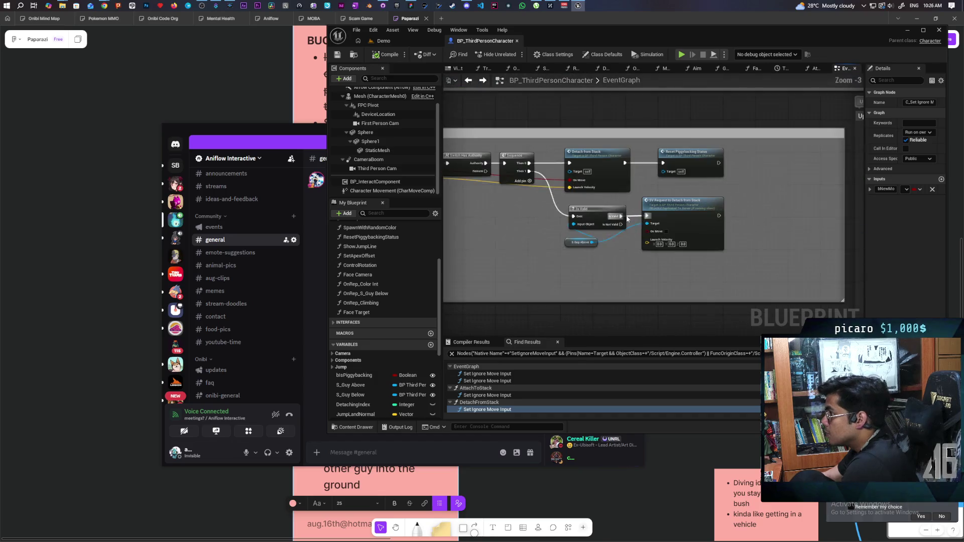
{"action": "double_click", "coordinate": [633, 200]}
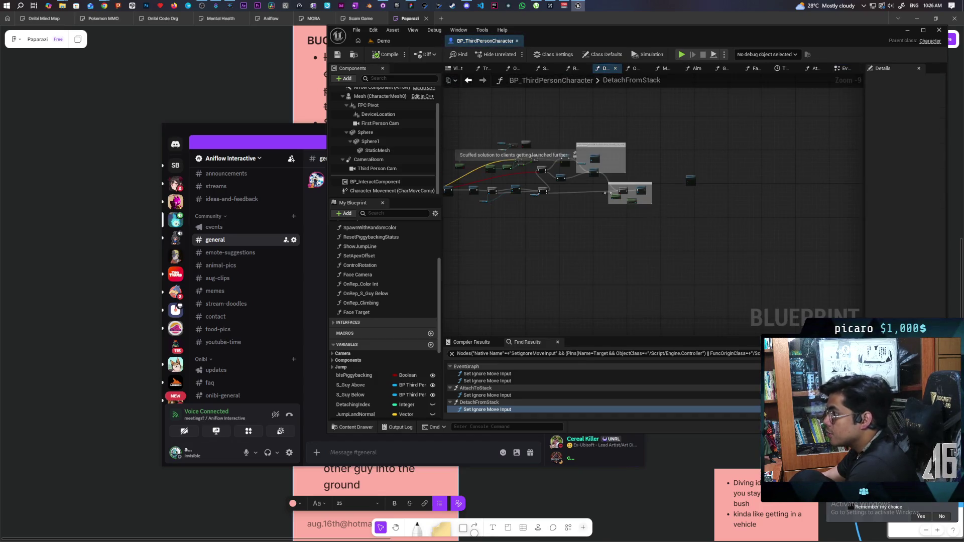
{"action": "scroll", "coordinate": [598, 206], "scroll_direction": "up", "scroll_amount": 3}
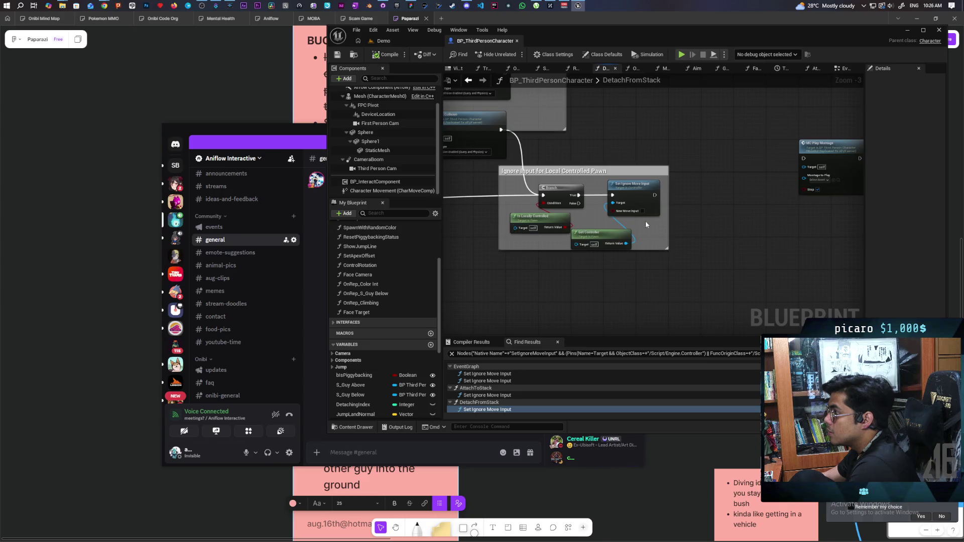
{"action": "left_click_drag", "start_coordinate": [654, 183], "coordinate": [700, 189]}
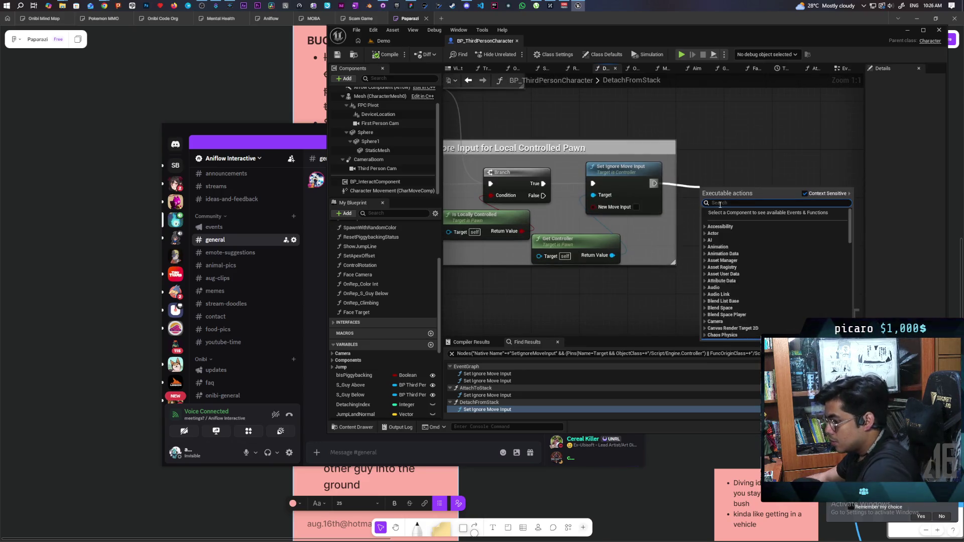
{"action": "type", "text": "c set ig"}
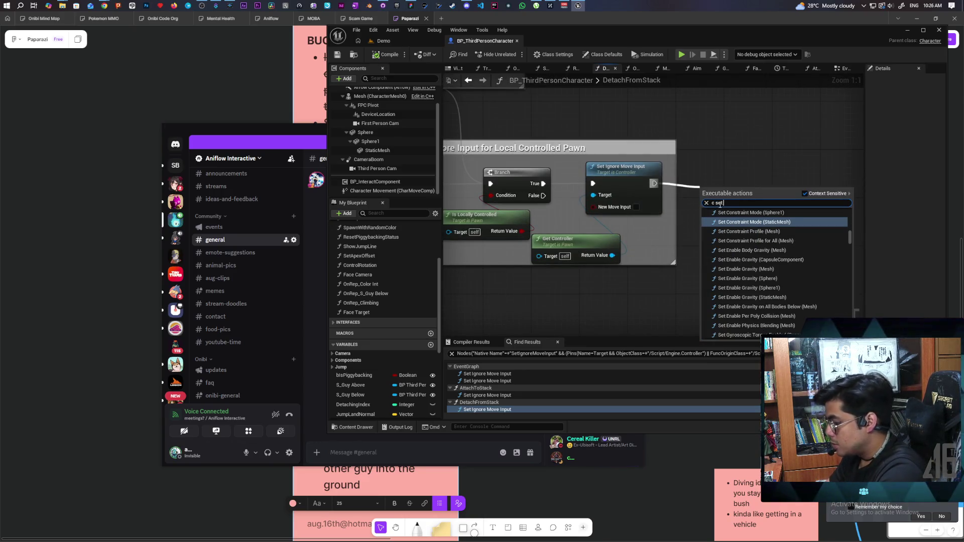
{"action": "key", "text": "Return"}
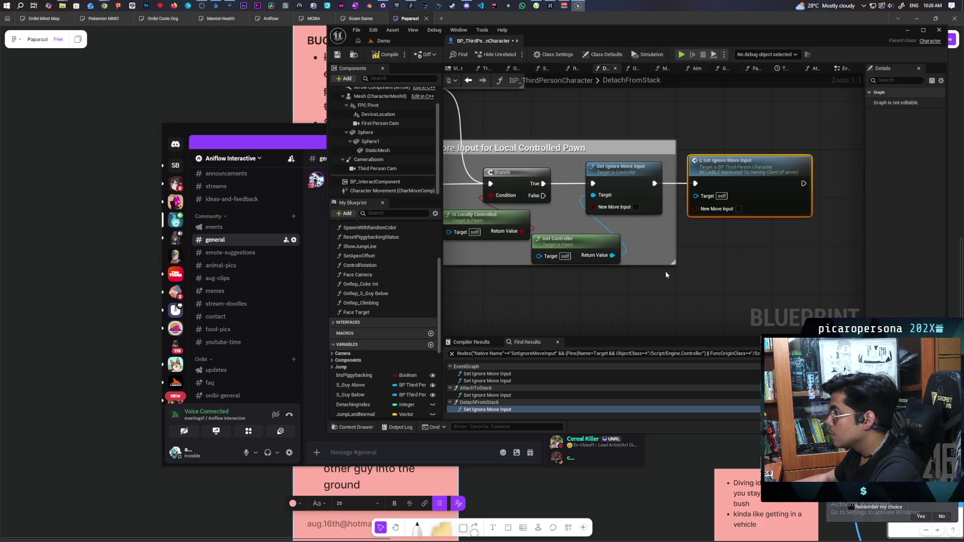
- Save the Blueprint changes and return to the Demo level
{"action": "scroll", "coordinate": [630, 169], "scroll_direction": "down", "scroll_amount": 2}
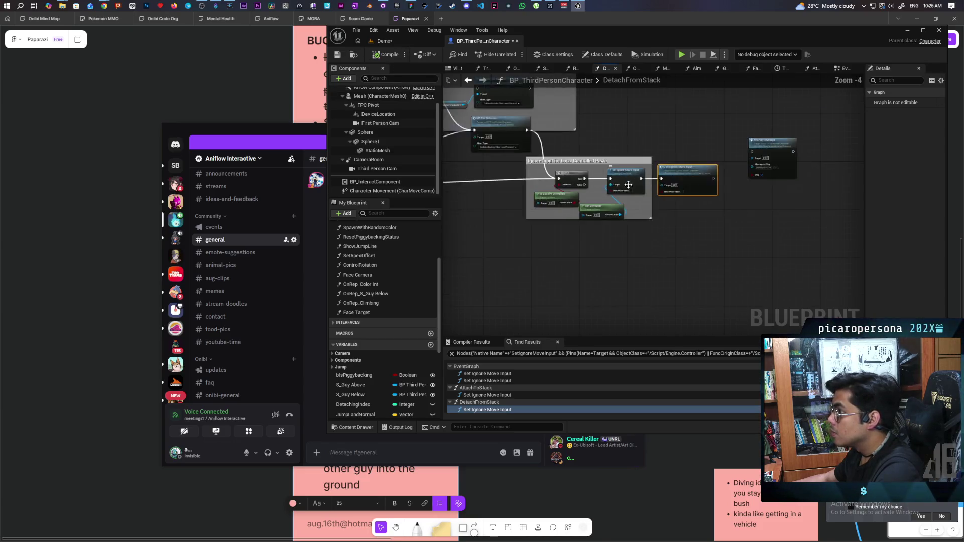
{"action": "scroll", "coordinate": [631, 169], "scroll_direction": "up", "scroll_amount": 2}
{"action": "left_click_drag", "start_coordinate": [698, 241], "coordinate": [617, 171]}
{"action": "left_click", "coordinate": [693, 223]}
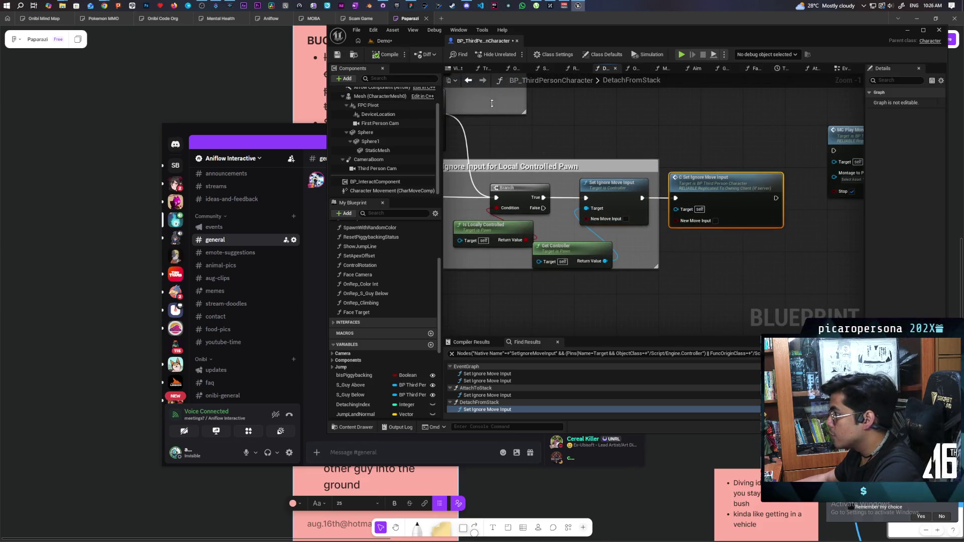
{"action": "key", "text": "ctrl+s"}
{"action": "left_click", "coordinate": [395, 40]}
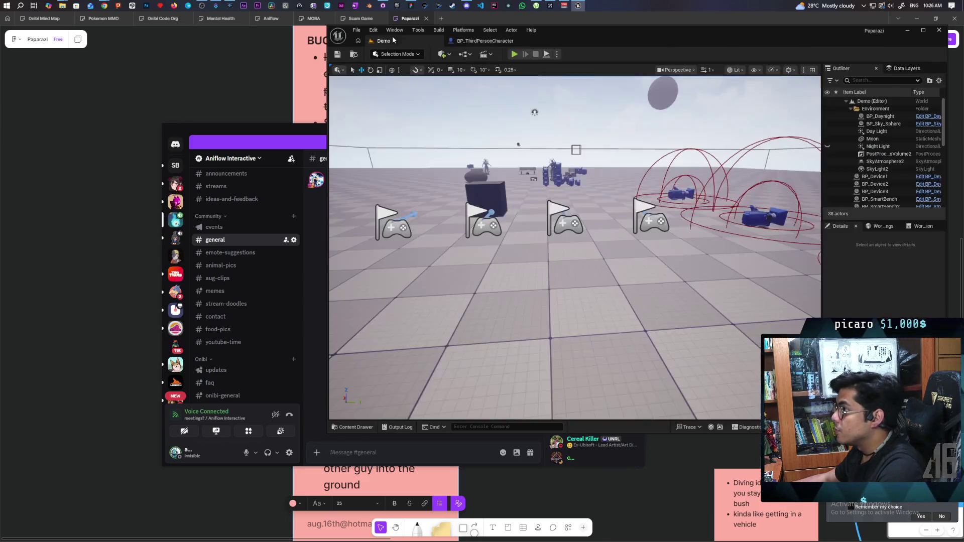
- In a two-client session, run and jump the blue character onto the red one, then stop play
{"action": "key", "text": "alt+p"}
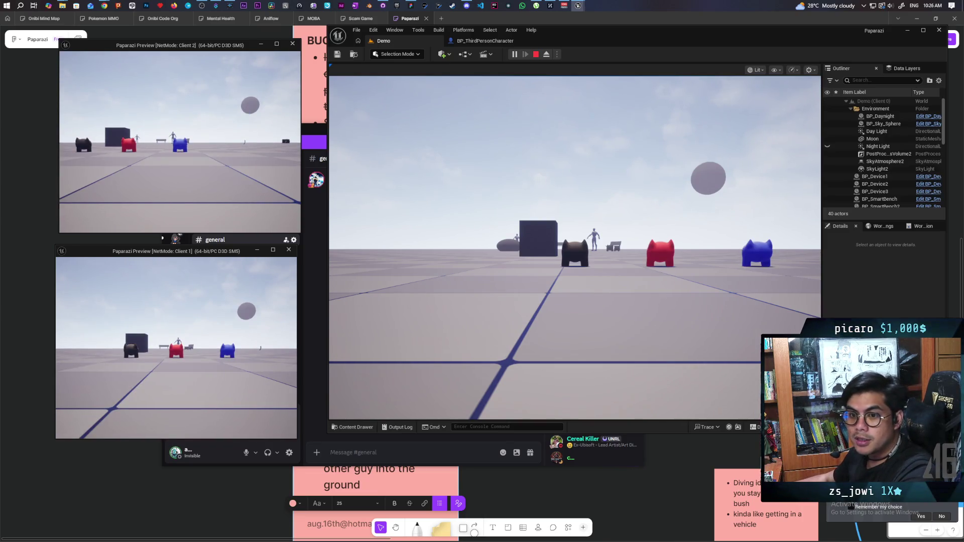
{"action": "key", "text": "w"}
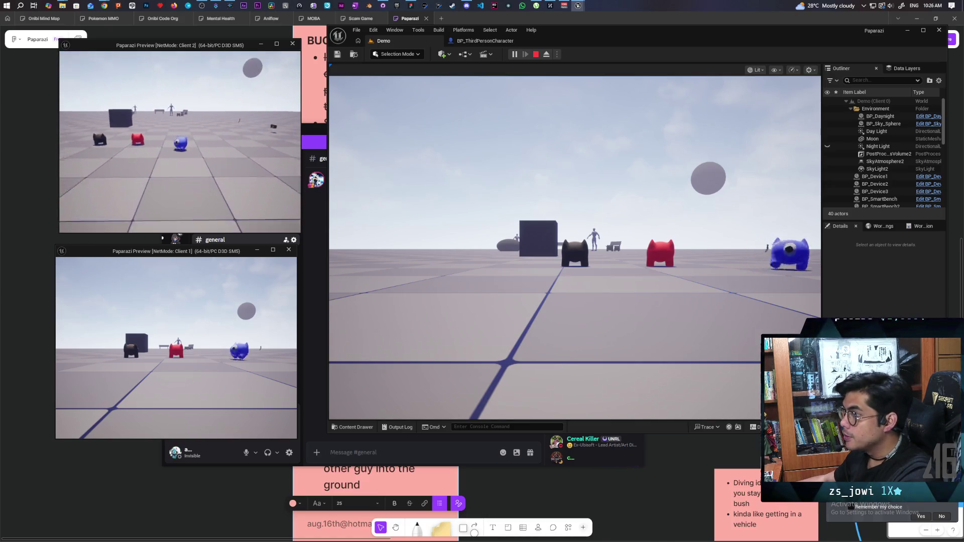
{"action": "key", "text": "space"}
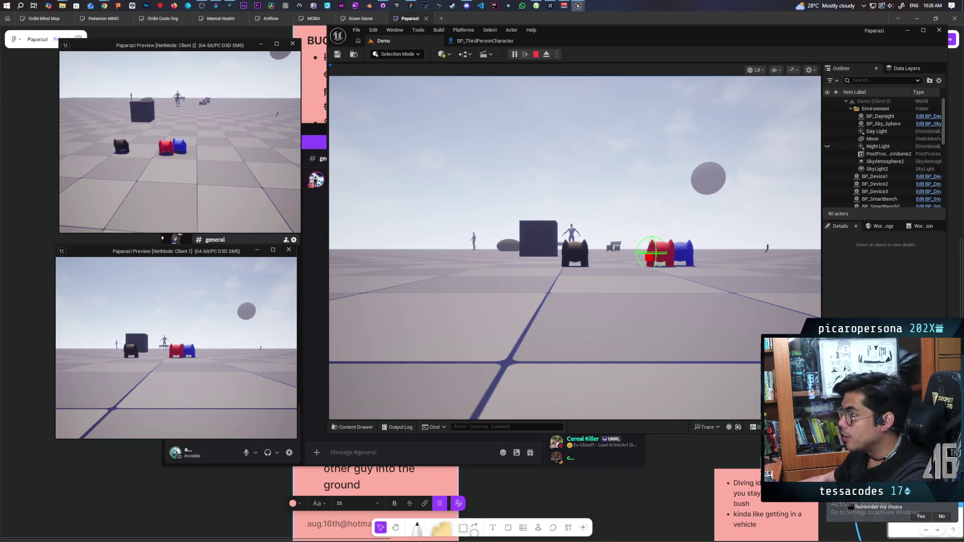
{"action": "key", "text": "space"}
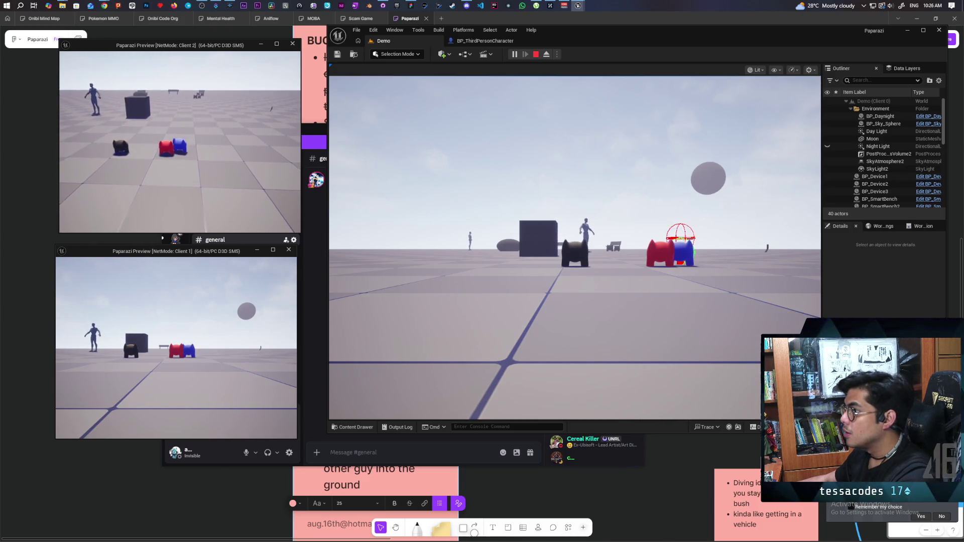
{"action": "key", "text": "space"}
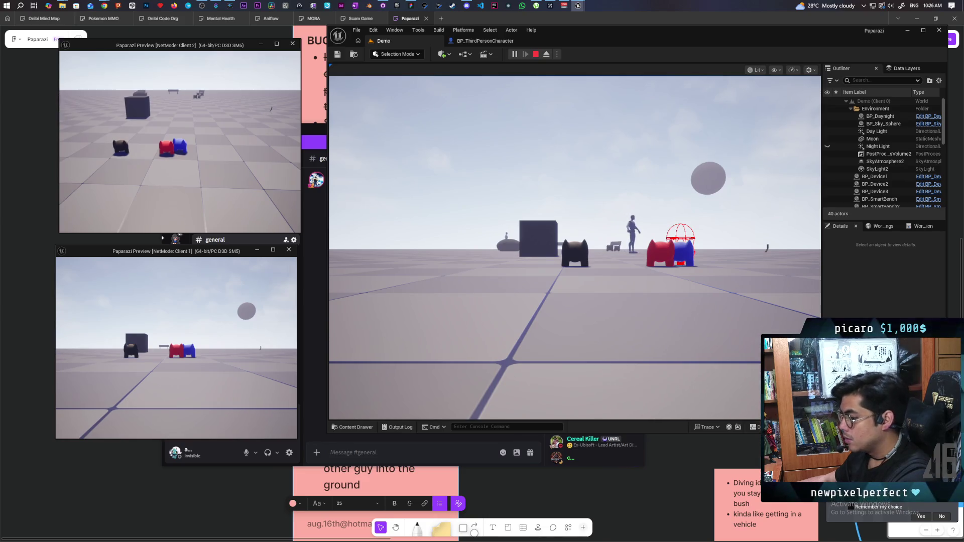
{"action": "key", "text": "Escape"}
- Jump from the DetachFromStack call to the C_Set Ignore Move Input event and nudge it left
{"action": "left_click", "coordinate": [482, 41]}
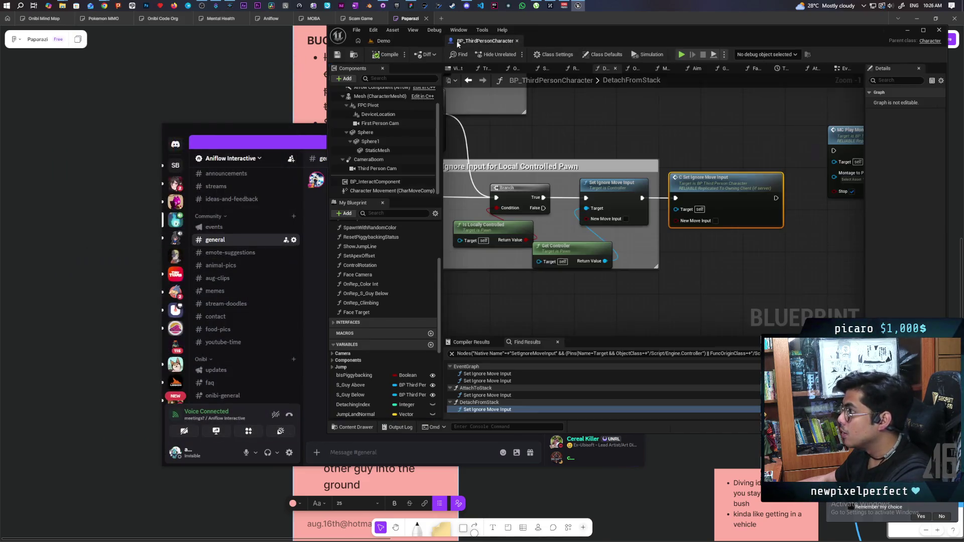
{"action": "double_click", "coordinate": [716, 191]}
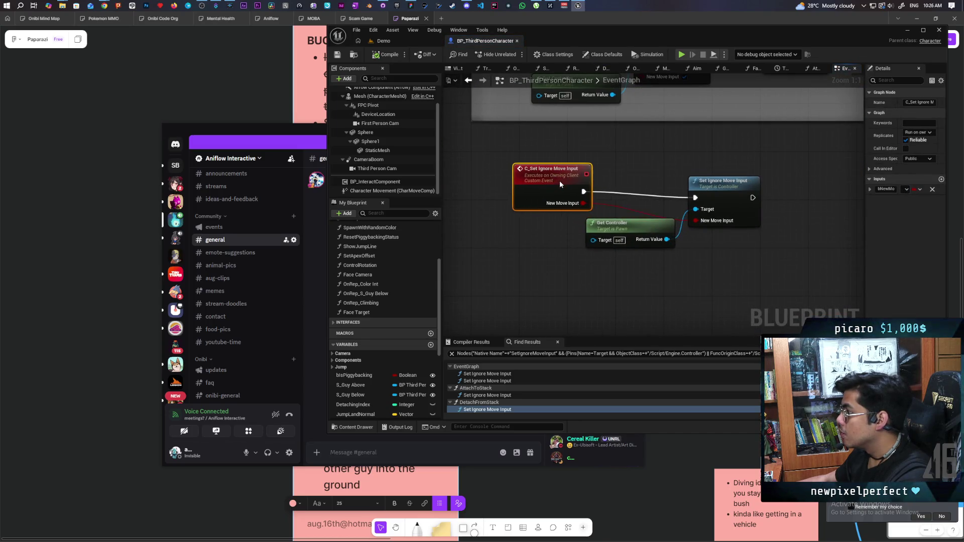
{"action": "left_click_drag", "start_coordinate": [559, 180], "coordinate": [533, 185]}
{"action": "left_click_drag", "start_coordinate": [598, 184], "coordinate": [595, 286]}
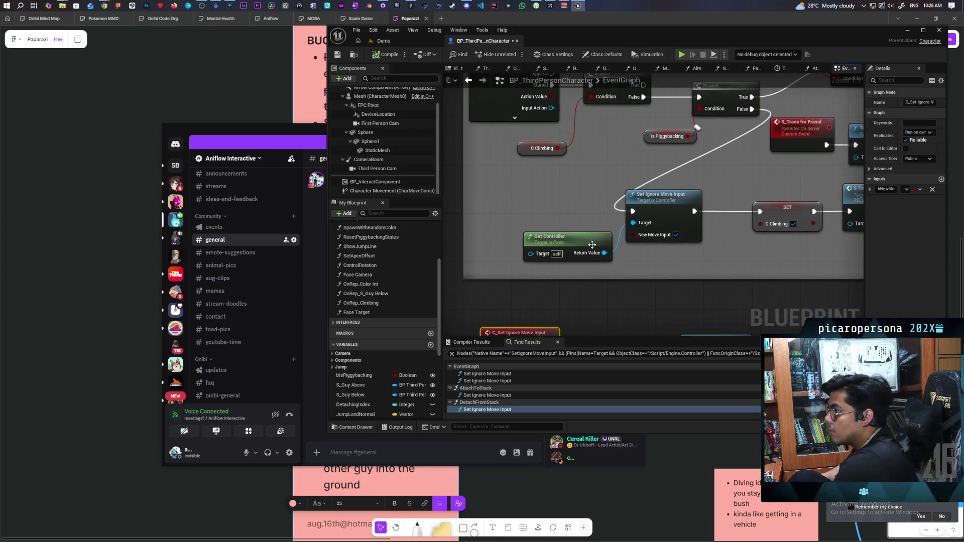
{"action": "left_click_drag", "start_coordinate": [670, 279], "coordinate": [630, 310]}
{"action": "left_click_drag", "start_coordinate": [503, 227], "coordinate": [643, 279]}
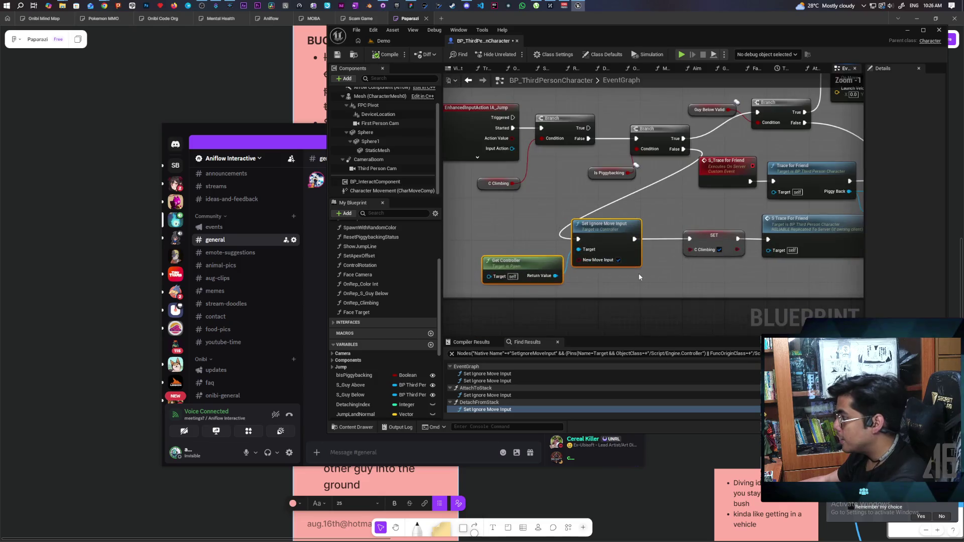
{"action": "scroll", "coordinate": [642, 279], "scroll_direction": "down", "scroll_amount": 1}
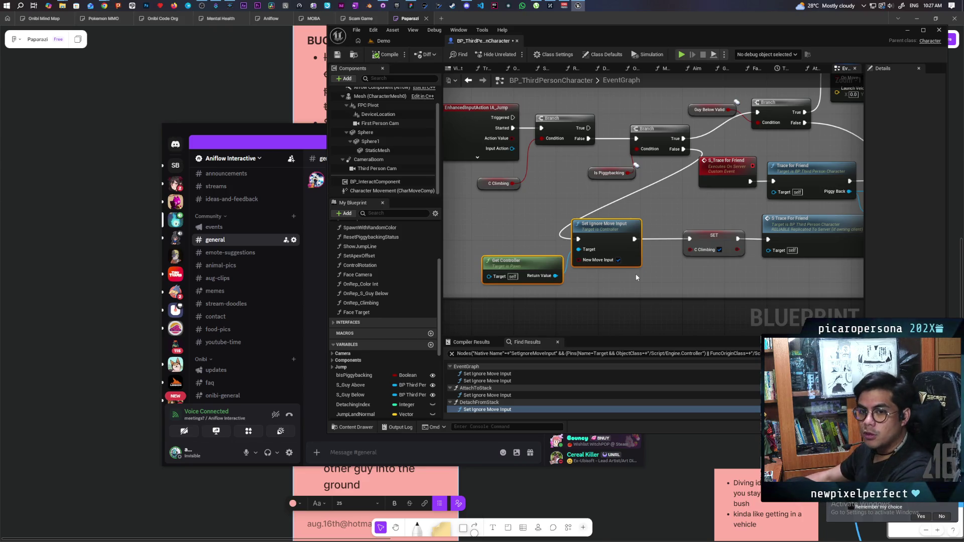
{"action": "scroll", "coordinate": [643, 263], "scroll_direction": "down", "scroll_amount": 12}
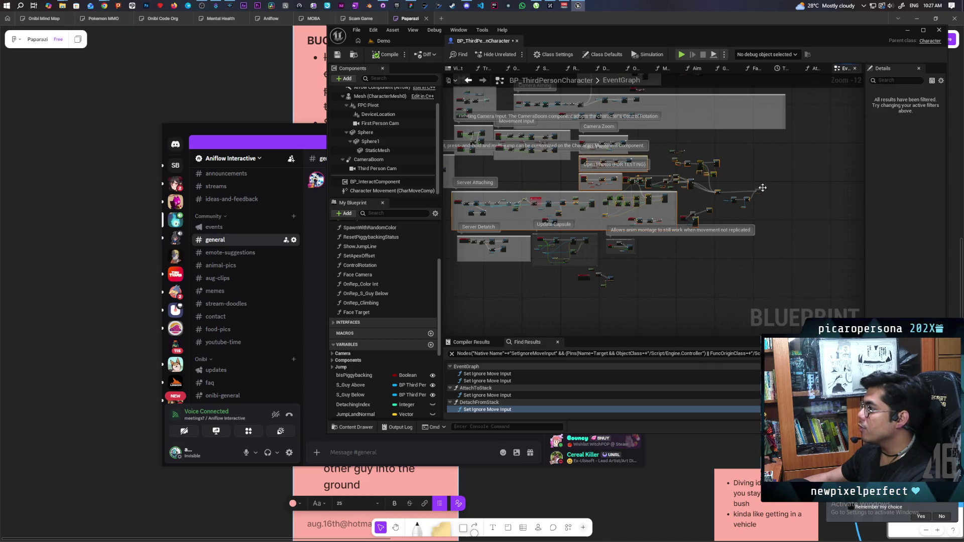
{"action": "left_click_drag", "start_coordinate": [797, 154], "coordinate": [642, 229]}
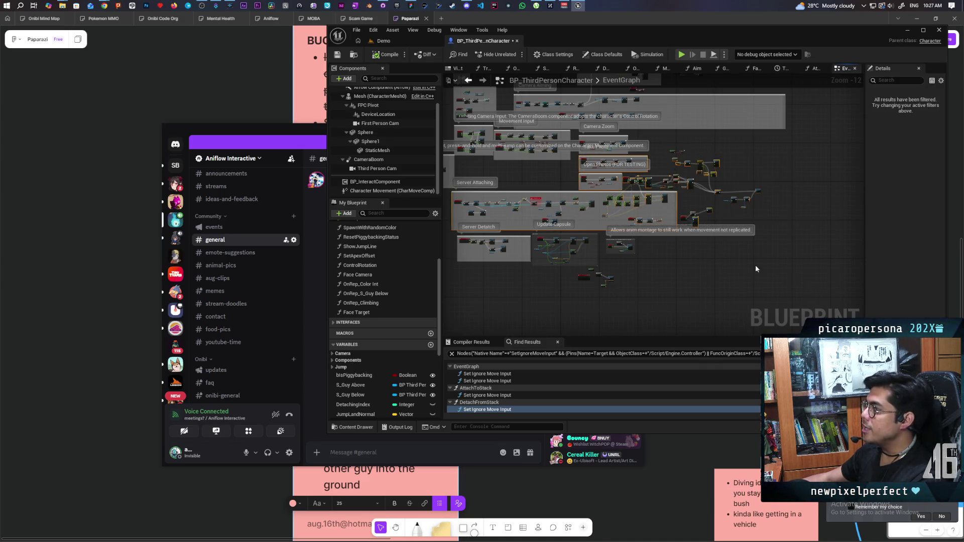
{"action": "left_click", "coordinate": [706, 283]}
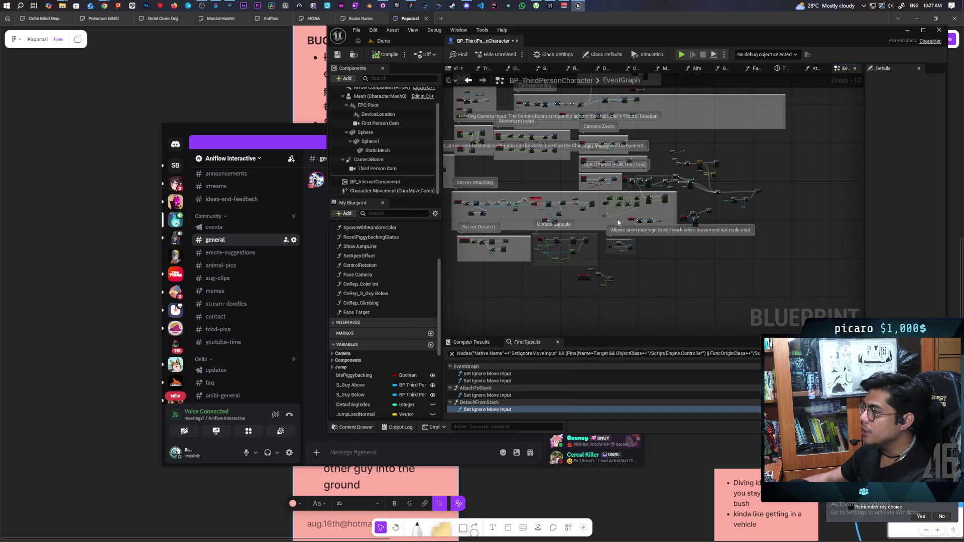
{"action": "left_click_drag", "start_coordinate": [554, 198], "coordinate": [572, 256]}
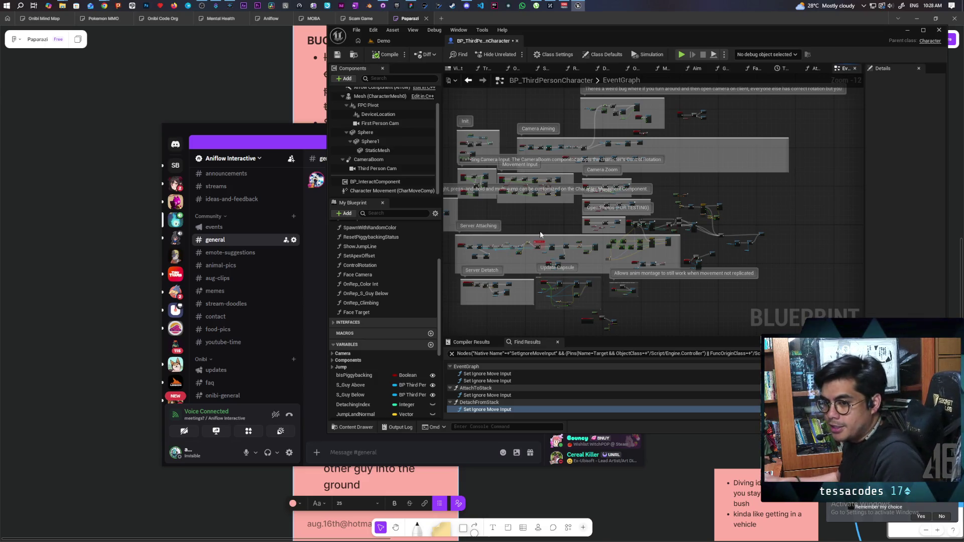
{"action": "scroll", "coordinate": [628, 244], "scroll_direction": "up", "scroll_amount": 11}
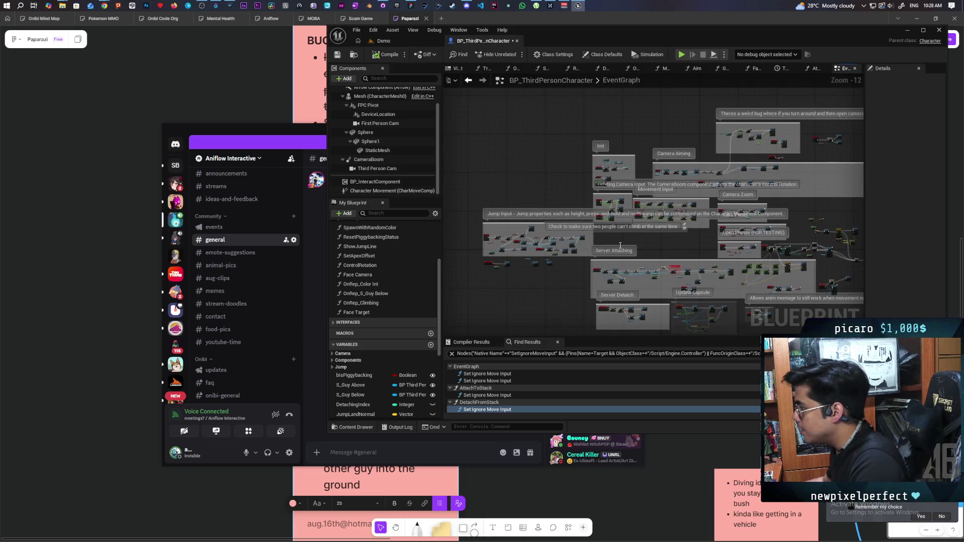
{"action": "scroll", "coordinate": [584, 263], "scroll_direction": "down", "scroll_amount": 2}
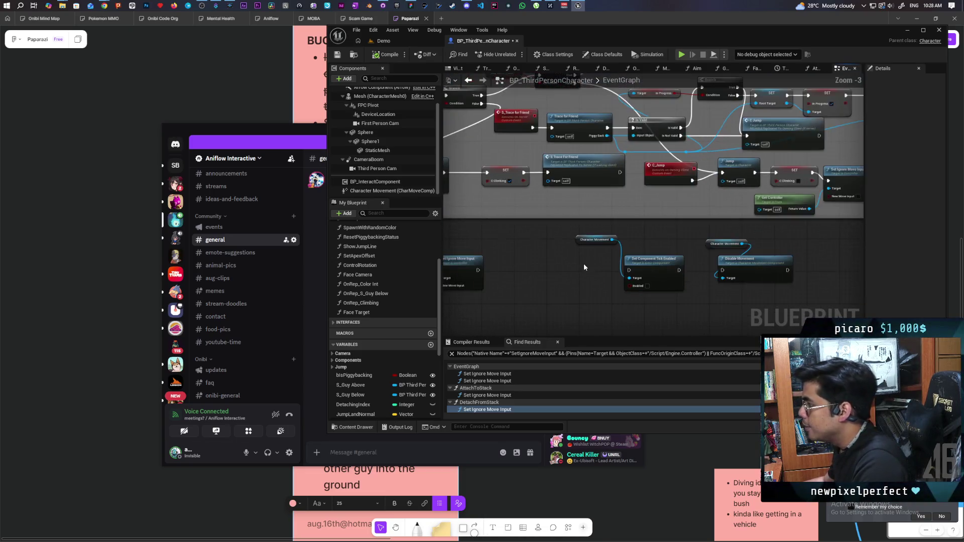
{"action": "left_click_drag", "start_coordinate": [714, 253], "coordinate": [682, 264]}
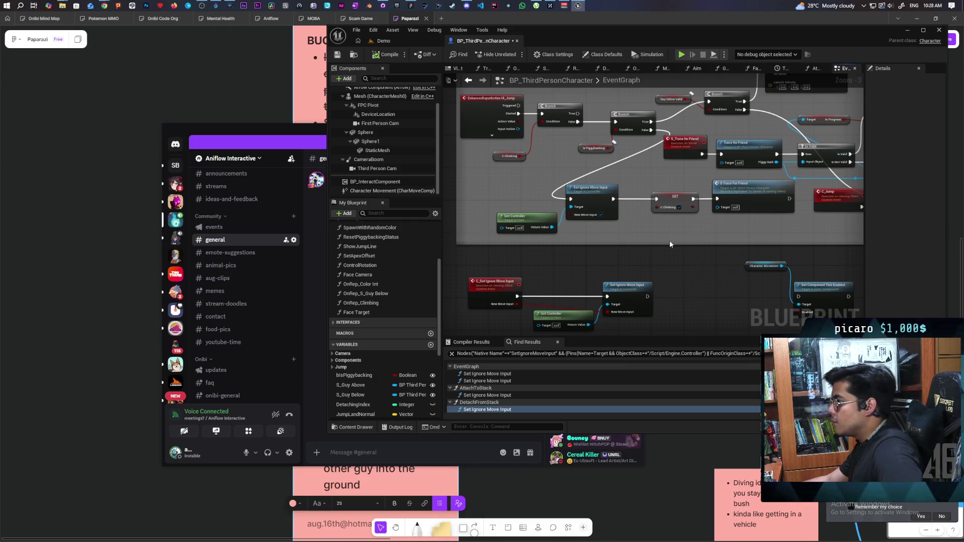
{"action": "scroll", "coordinate": [635, 258], "scroll_direction": "up", "scroll_amount": 1}
{"action": "scroll", "coordinate": [610, 277], "scroll_direction": "down", "scroll_amount": 1}
{"action": "scroll", "coordinate": [610, 277], "scroll_direction": "up", "scroll_amount": 1}
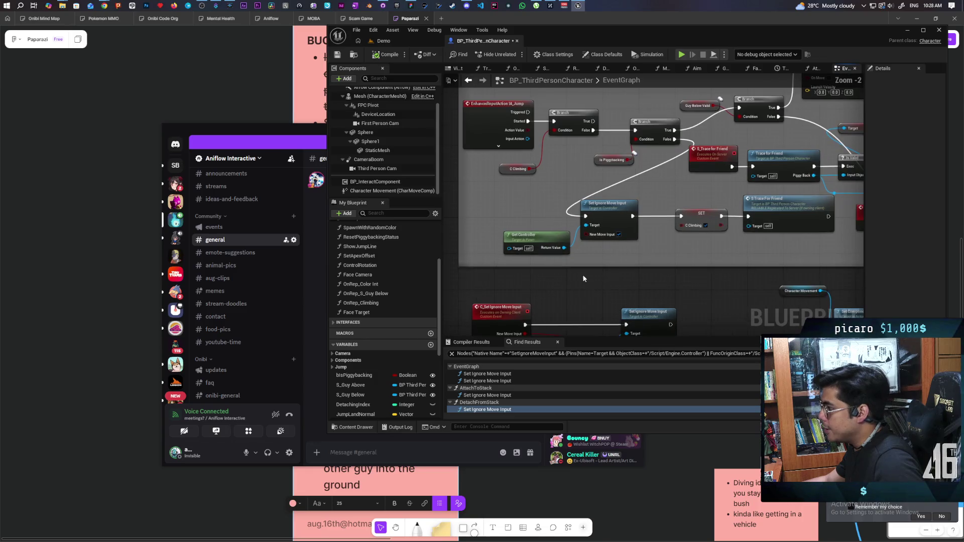
{"action": "left_click_drag", "start_coordinate": [534, 203], "coordinate": [683, 237]}
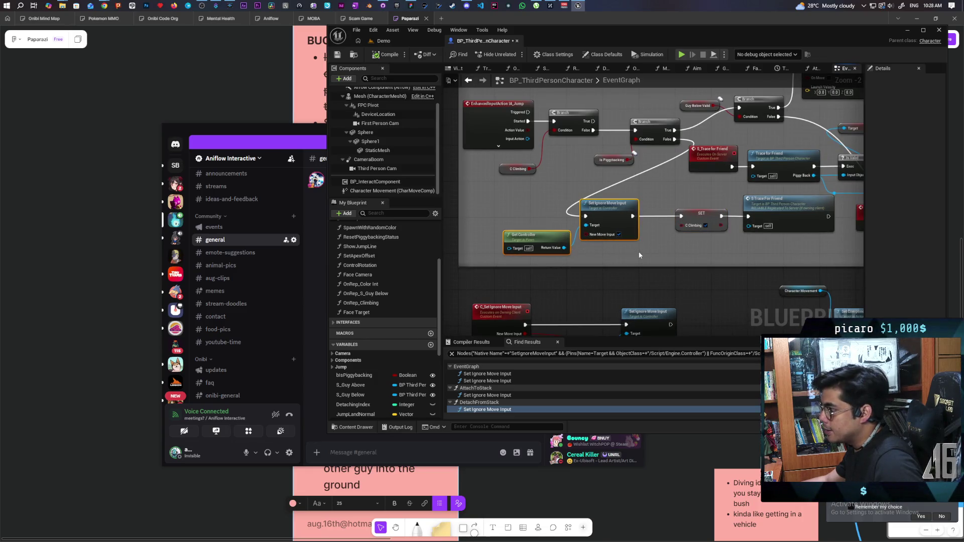
{"action": "scroll", "coordinate": [639, 256], "scroll_direction": "up", "scroll_amount": 1}
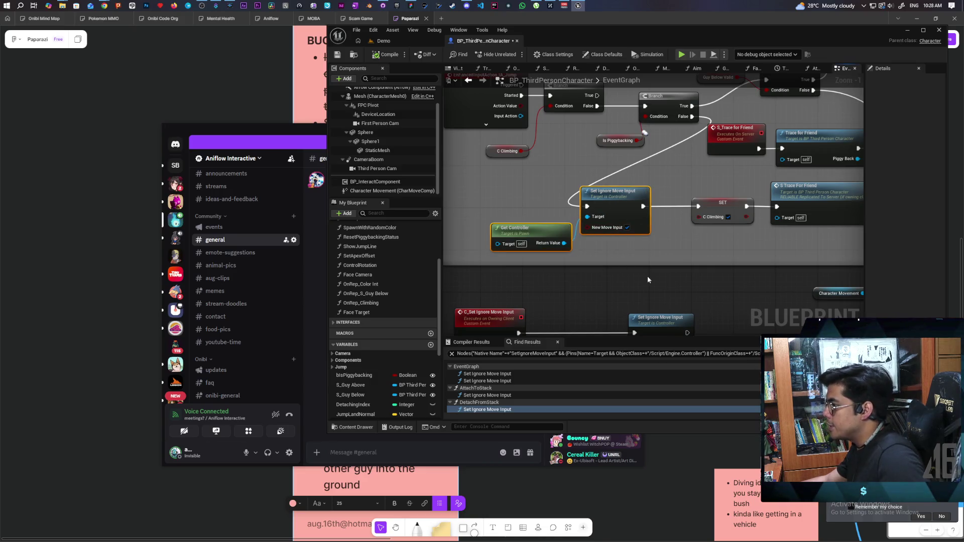
{"action": "scroll", "coordinate": [647, 279], "scroll_direction": "down", "scroll_amount": 3}
{"action": "mouse_move", "coordinate": [646, 281]}
{"action": "left_mouse_down"}
{"action": "mouse_move", "coordinate": [682, 285]}
{"action": "mouse_move", "coordinate": [523, 143]}
{"action": "mouse_move", "coordinate": [557, 176]}
{"action": "mouse_move", "coordinate": [549, 276]}
{"action": "mouse_move", "coordinate": [573, 286]}
{"action": "left_mouse_up"}
{"action": "scroll", "coordinate": [573, 268], "scroll_direction": "up", "scroll_amount": 1}
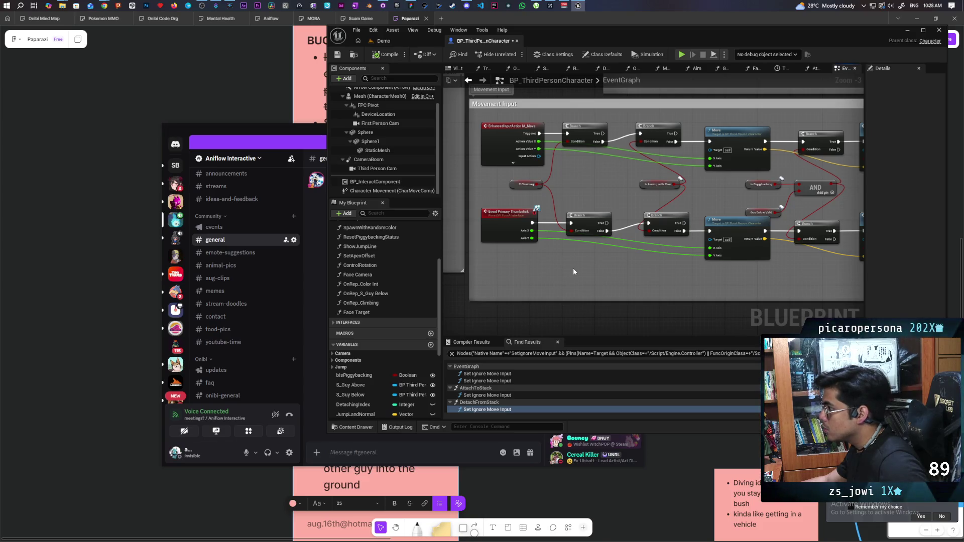
- Pan to the Movement Input section and put an F9 breakpoint on the upper Move node
{"action": "left_click_drag", "start_coordinate": [664, 262], "coordinate": [445, 263]}
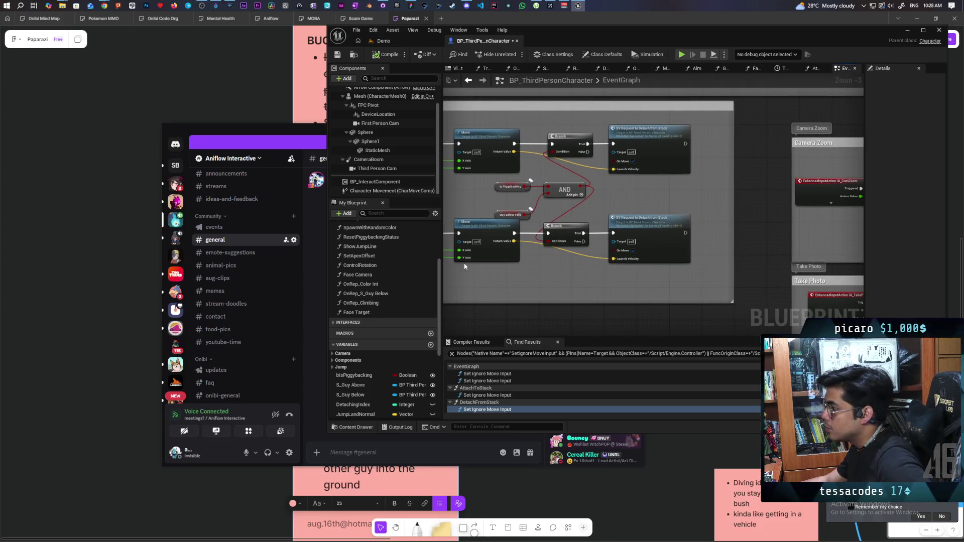
{"action": "mouse_move", "coordinate": [495, 246]}
{"action": "left_mouse_down"}
{"action": "mouse_move", "coordinate": [715, 250]}
{"action": "mouse_move", "coordinate": [680, 264]}
{"action": "left_mouse_up"}
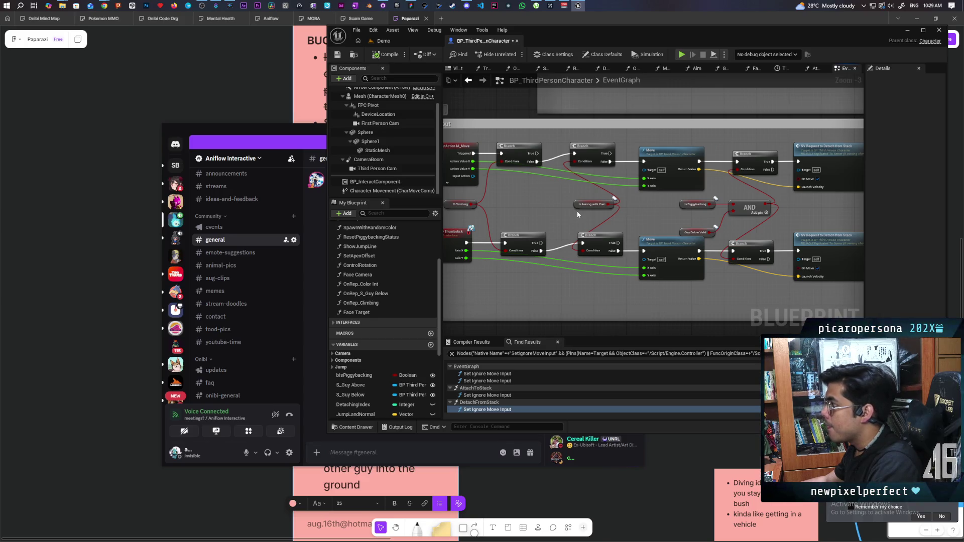
{"action": "scroll", "coordinate": [577, 209], "scroll_direction": "down", "scroll_amount": 2}
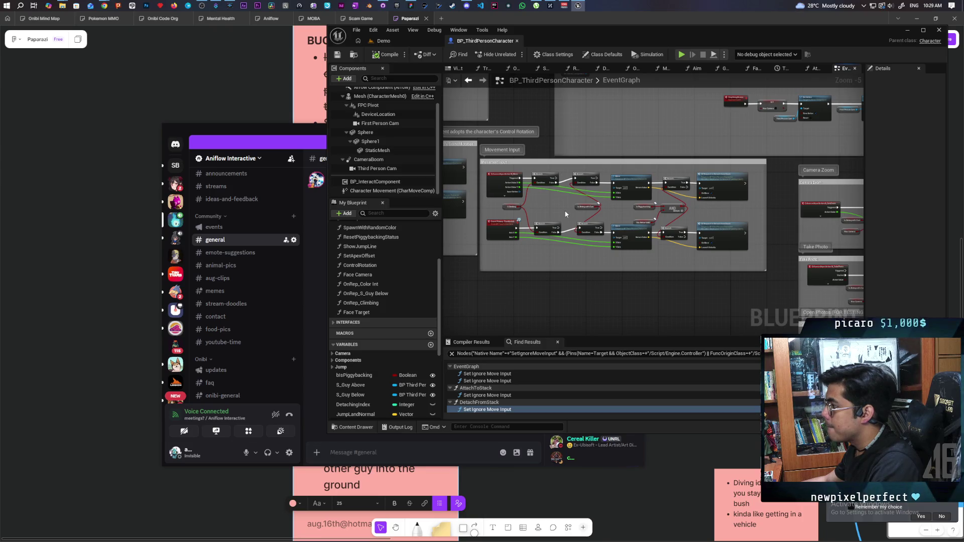
{"action": "scroll", "coordinate": [696, 201], "scroll_direction": "up", "scroll_amount": 2}
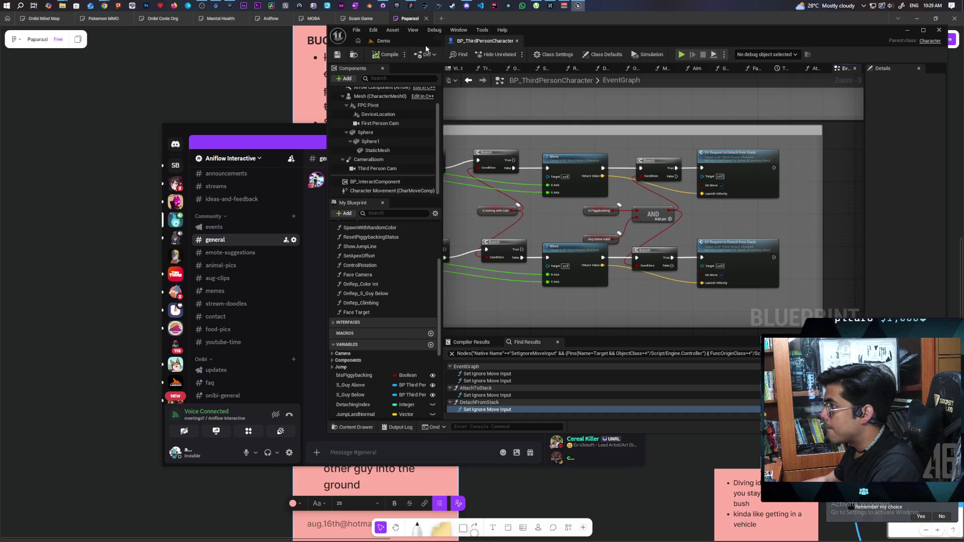
{"action": "left_click", "coordinate": [563, 161]}
{"action": "key", "text": "F9"}
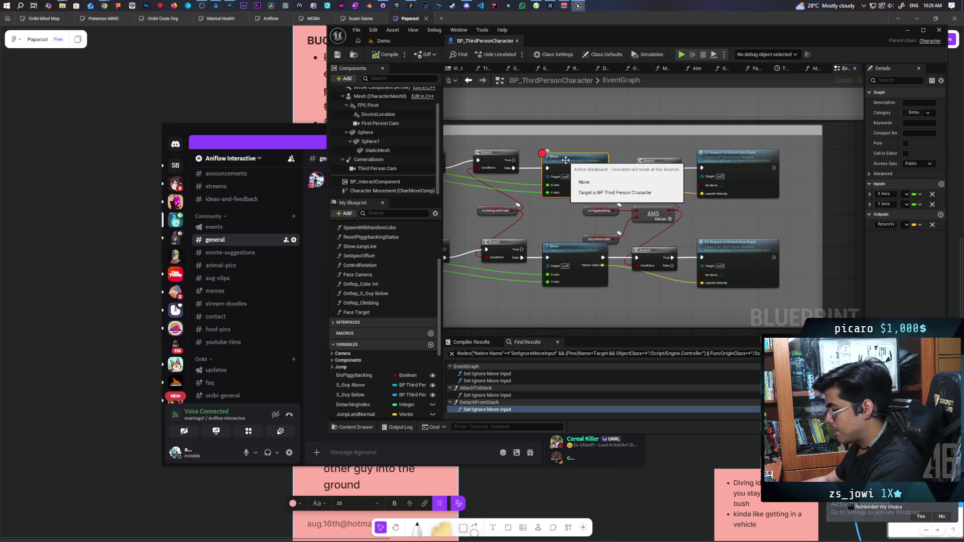
- Start a two-client Demo session, toggle the Move breakpoint, and walk Client 2 under the blue character
{"action": "left_click", "coordinate": [386, 41]}
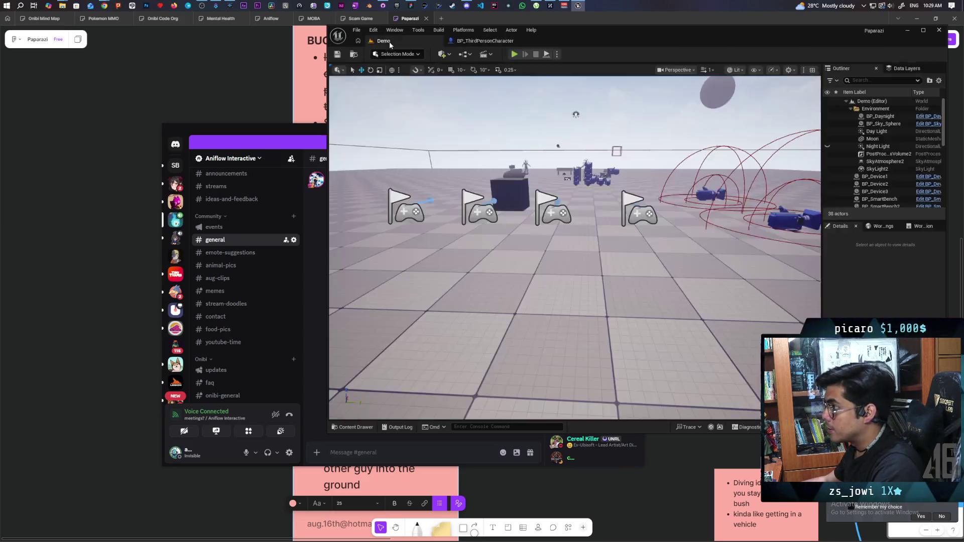
{"action": "left_click", "coordinate": [514, 53]}
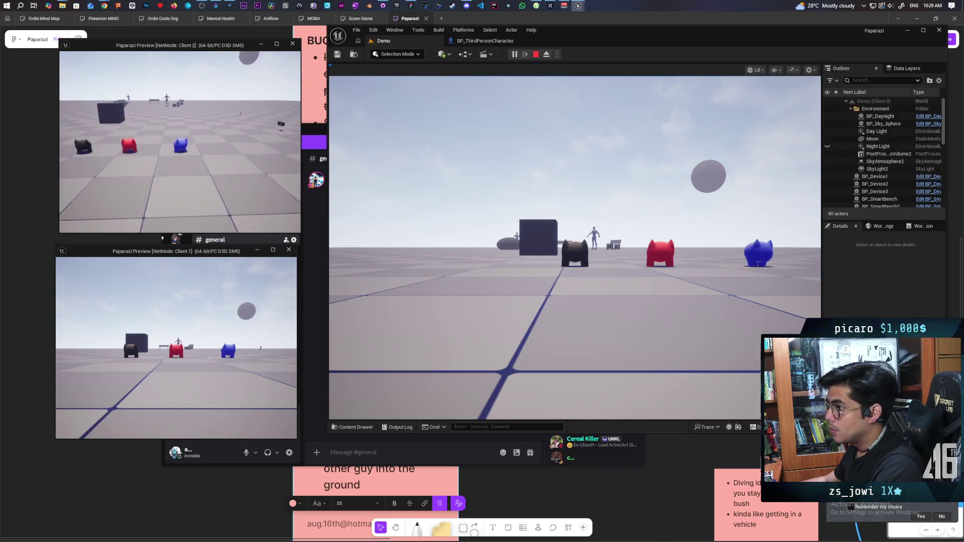
{"action": "key", "text": "alt+Tab"}
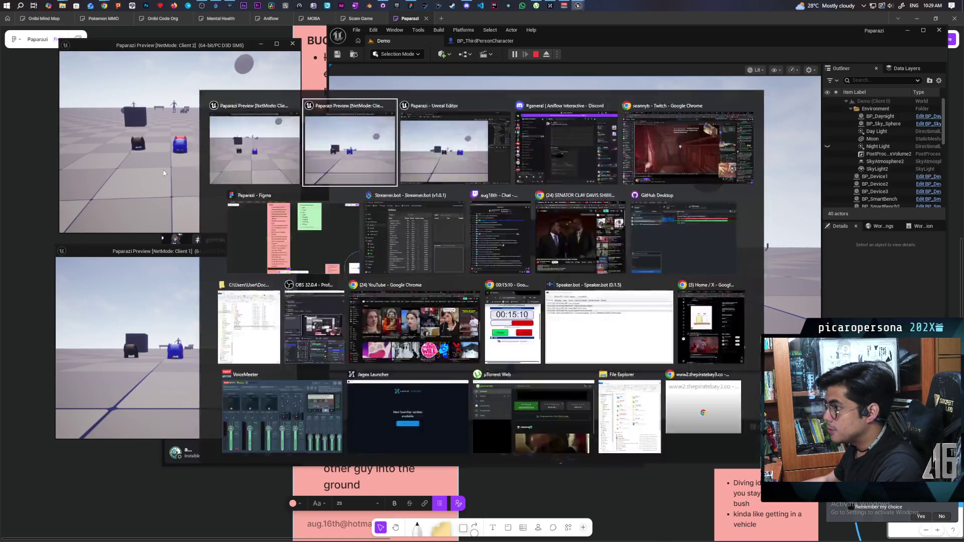
{"action": "left_click", "coordinate": [482, 40]}
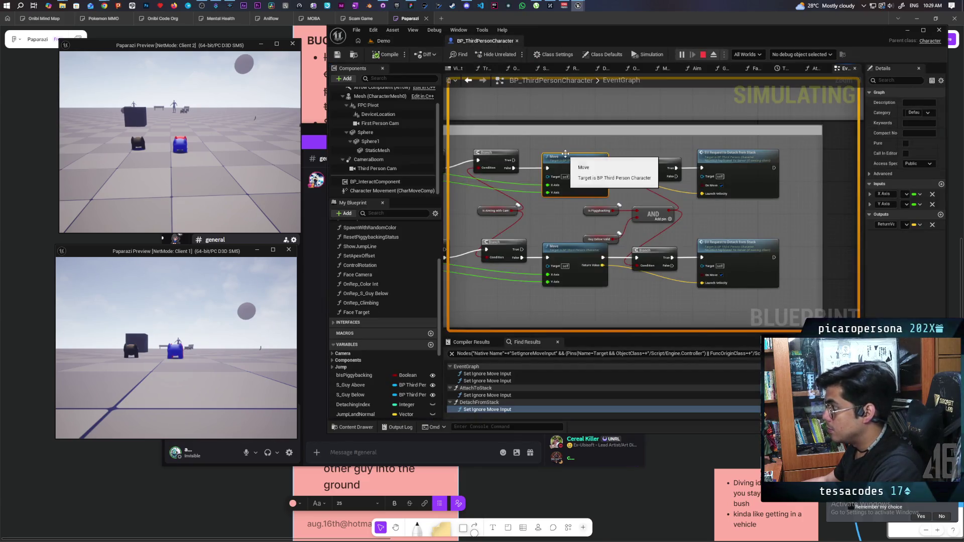
{"action": "key", "text": "F9"}
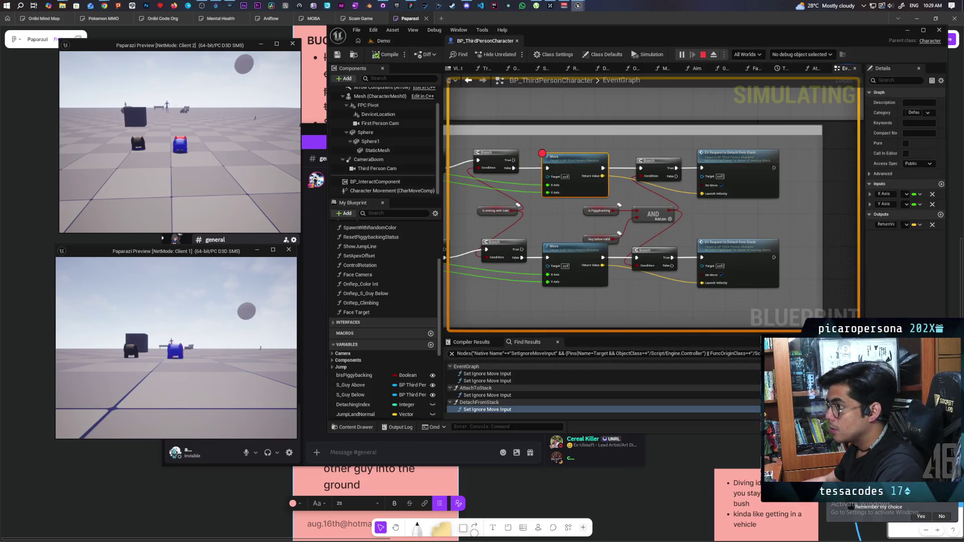
{"action": "key", "text": "w"}
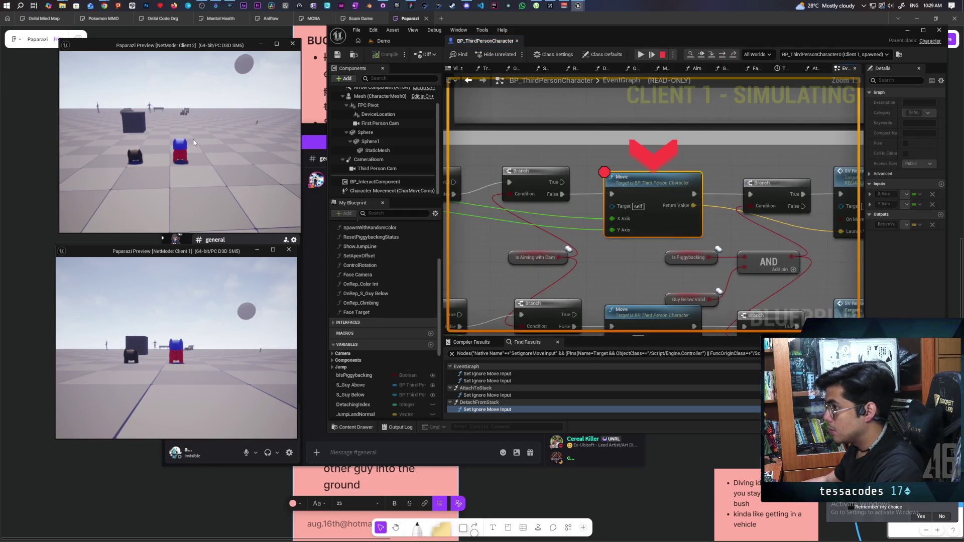
- Resume and step past the Move breakpoint, inspect the Move node, then stop the play session
{"action": "left_click", "coordinate": [700, 55]}
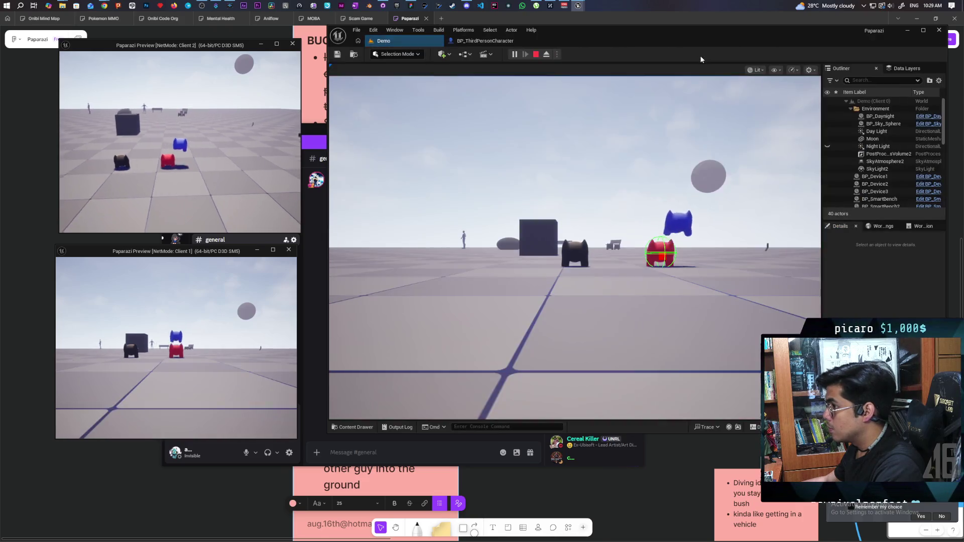
{"action": "left_click", "coordinate": [210, 134]}
{"action": "key", "text": "w"}
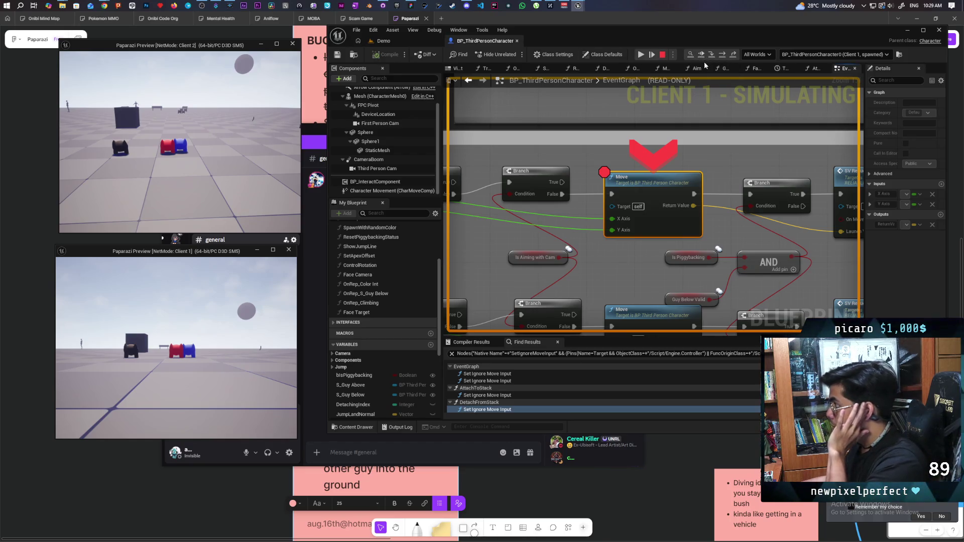
{"action": "left_click", "coordinate": [722, 56]}
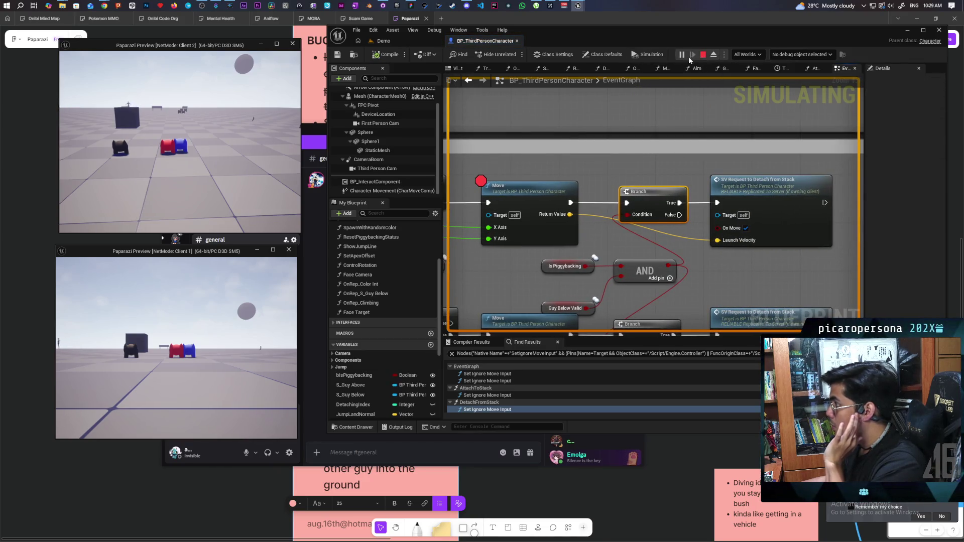
{"action": "left_click", "coordinate": [517, 203]}
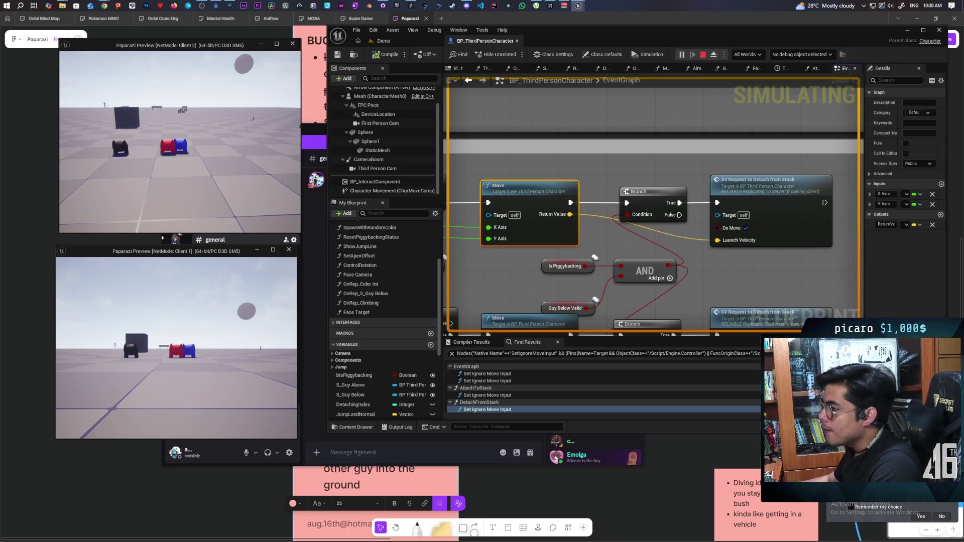
{"action": "key", "text": "Escape"}
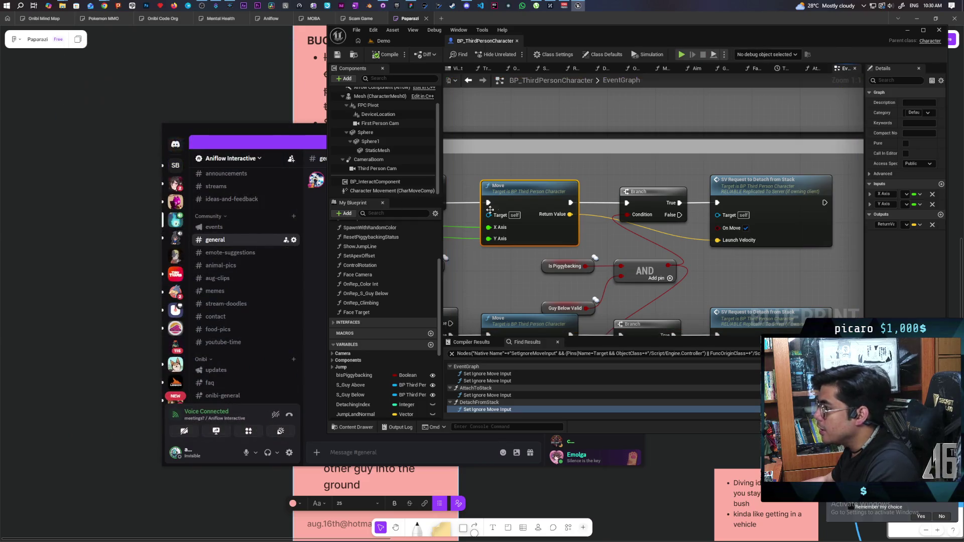
- Frame and select the C_Set Ignore Move Input event in the character graph
{"action": "scroll", "coordinate": [676, 213], "scroll_direction": "down", "scroll_amount": 8}
{"action": "scroll", "coordinate": [677, 214], "scroll_direction": "up", "scroll_amount": 6}
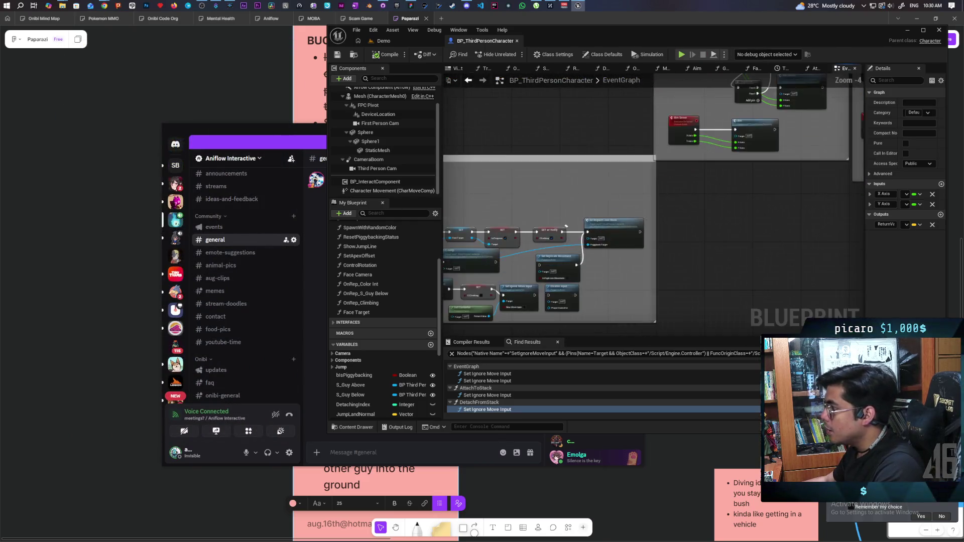
{"action": "left_click_drag", "start_coordinate": [617, 199], "coordinate": [655, 208]}
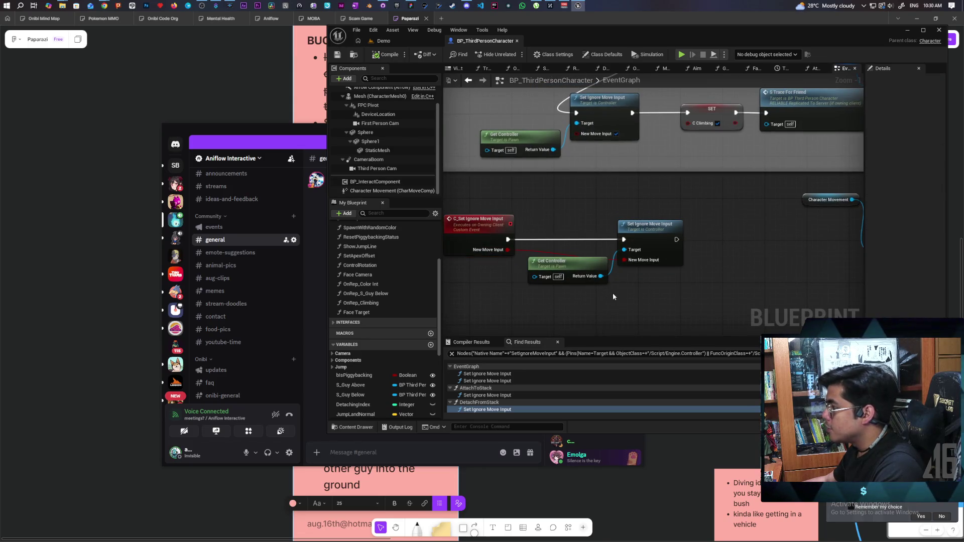
{"action": "left_click", "coordinate": [502, 242]}
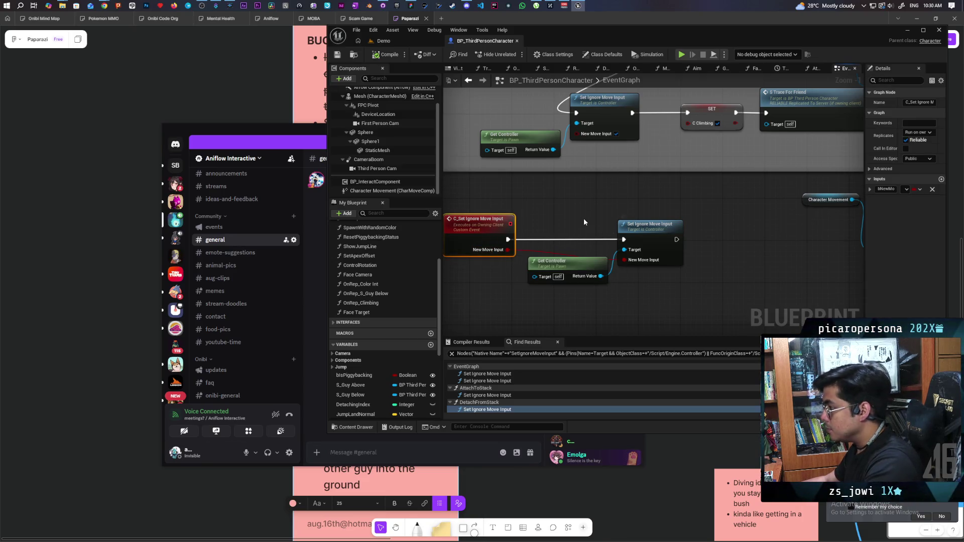
- Start a multiplayer play session from the Demo level and move the Client 2 character forward
{"action": "left_click", "coordinate": [384, 41]}
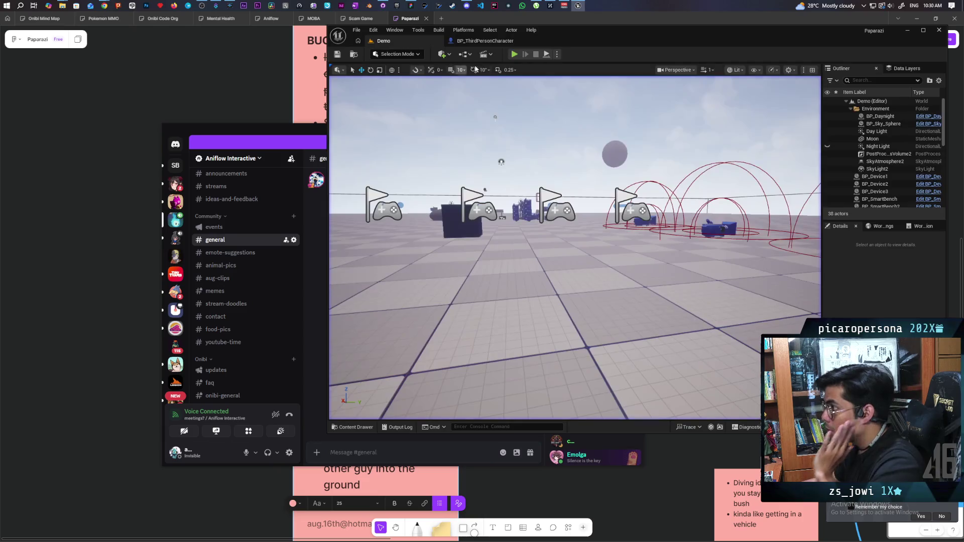
{"action": "left_click", "coordinate": [514, 54]}
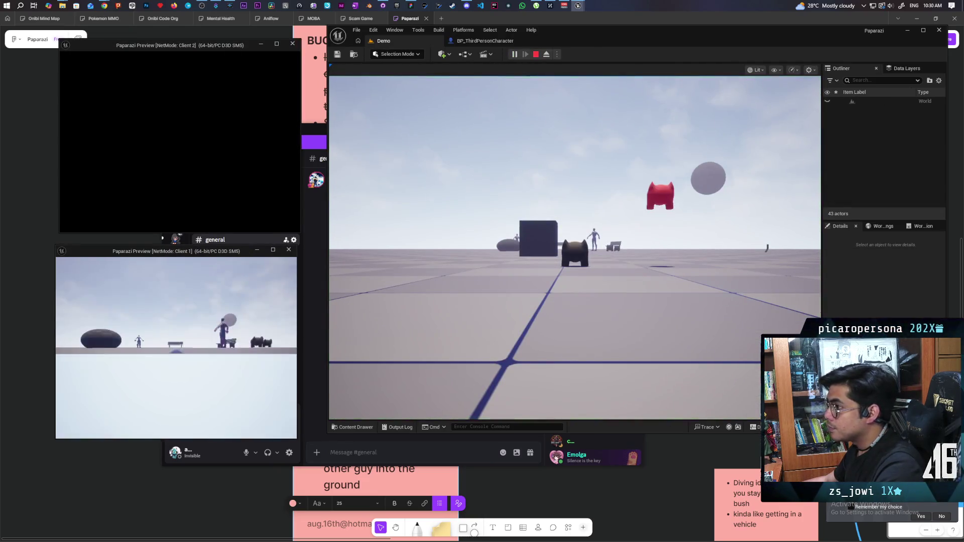
{"action": "key", "text": "alt+Tab"}
{"action": "key", "text": "w"}
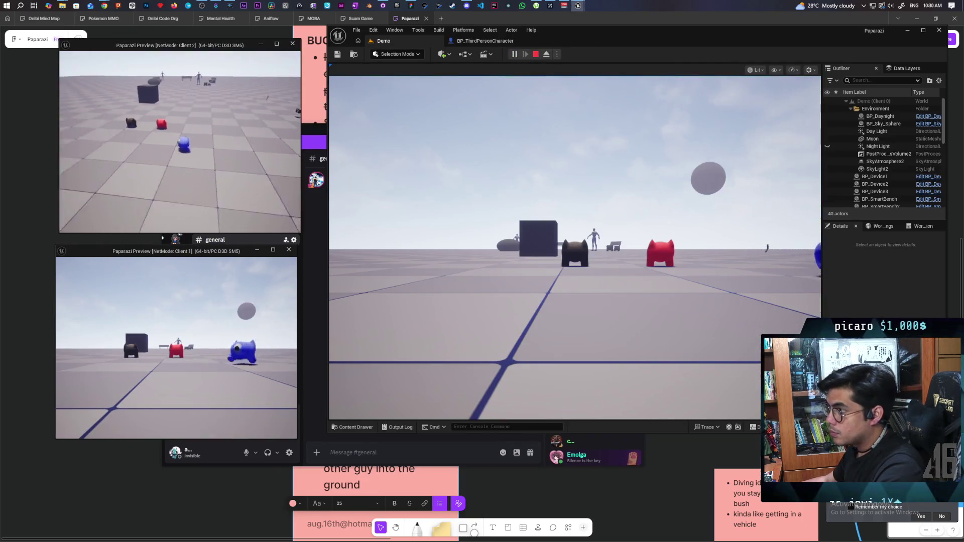
{"action": "key", "text": "w"}
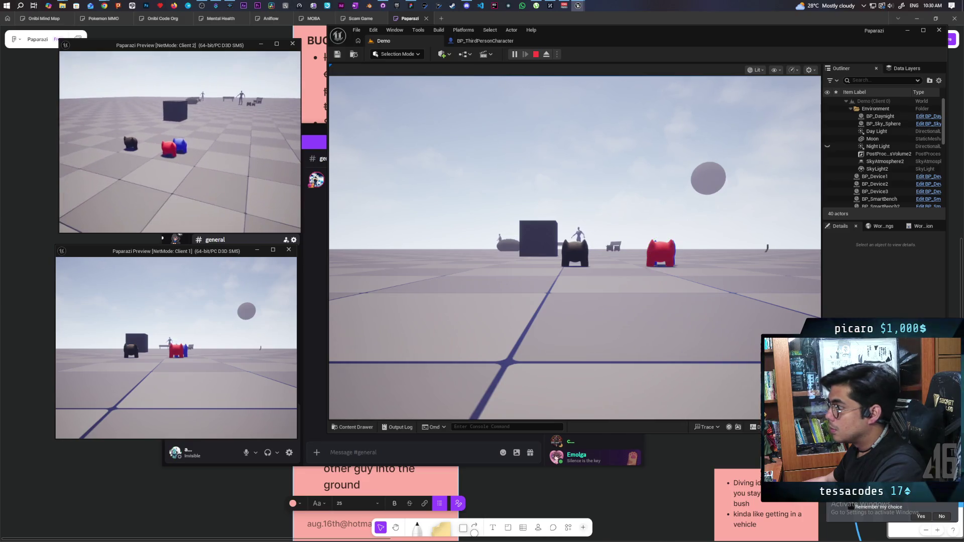
- Set a breakpoint on the C_Set Ignore Move Input event in BP_ThirdPersonCharacter
{"action": "left_click", "coordinate": [472, 42]}
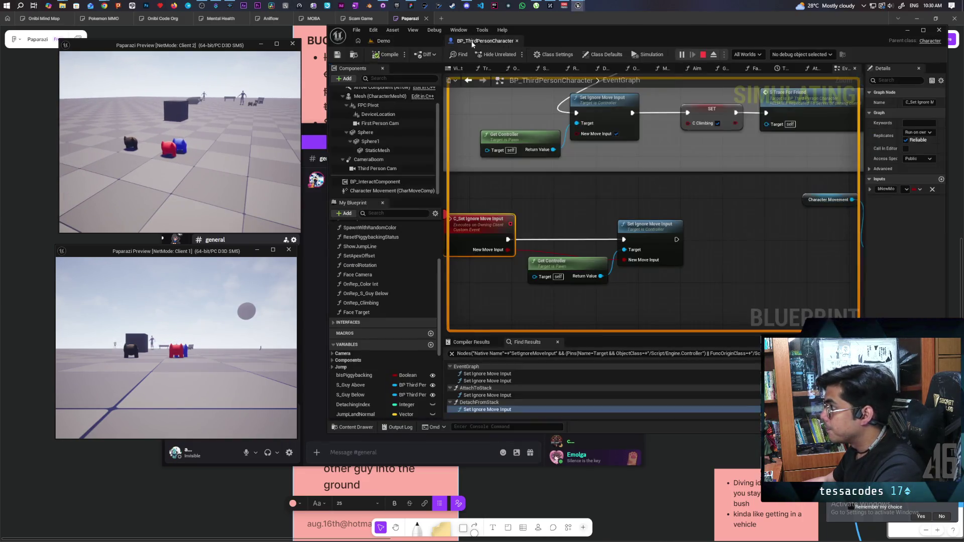
{"action": "key", "text": "F9"}
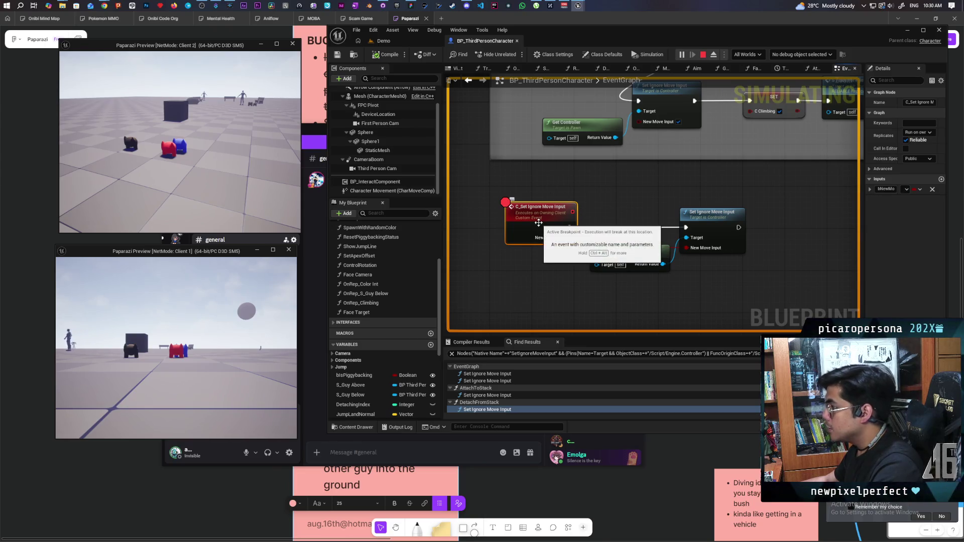
{"action": "scroll", "coordinate": [607, 213], "scroll_direction": "down", "scroll_amount": 6}
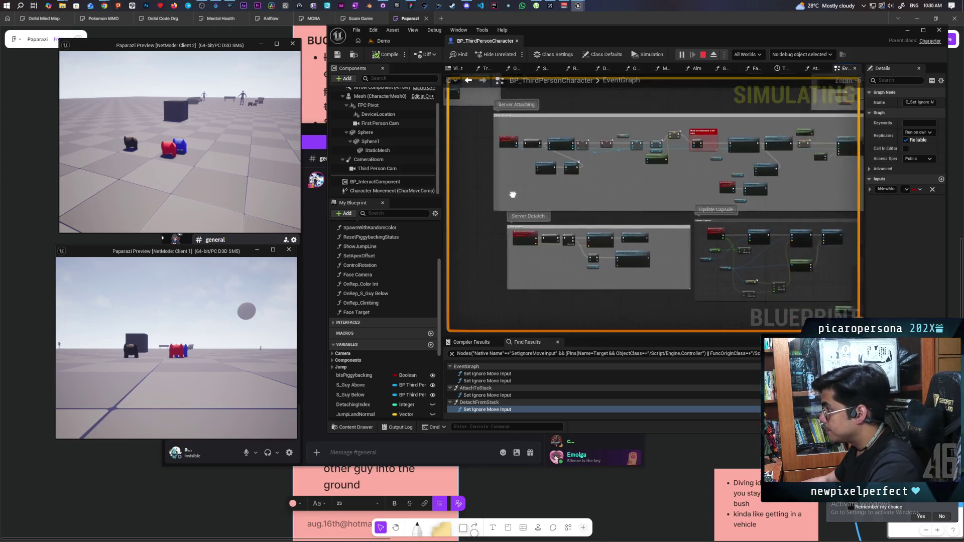
{"action": "left_click_drag", "start_coordinate": [701, 203], "coordinate": [598, 191]}
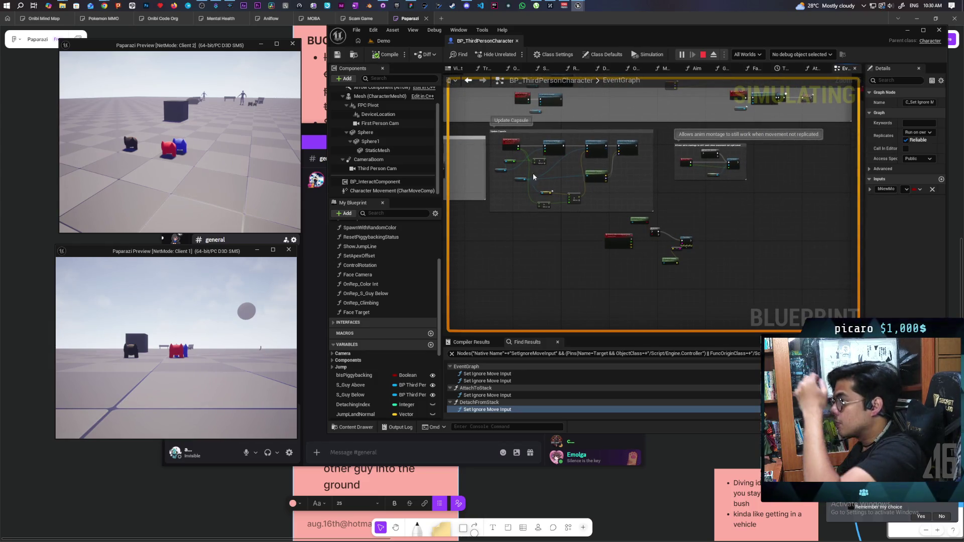
{"action": "scroll", "coordinate": [688, 155], "scroll_direction": "up", "scroll_amount": 6}
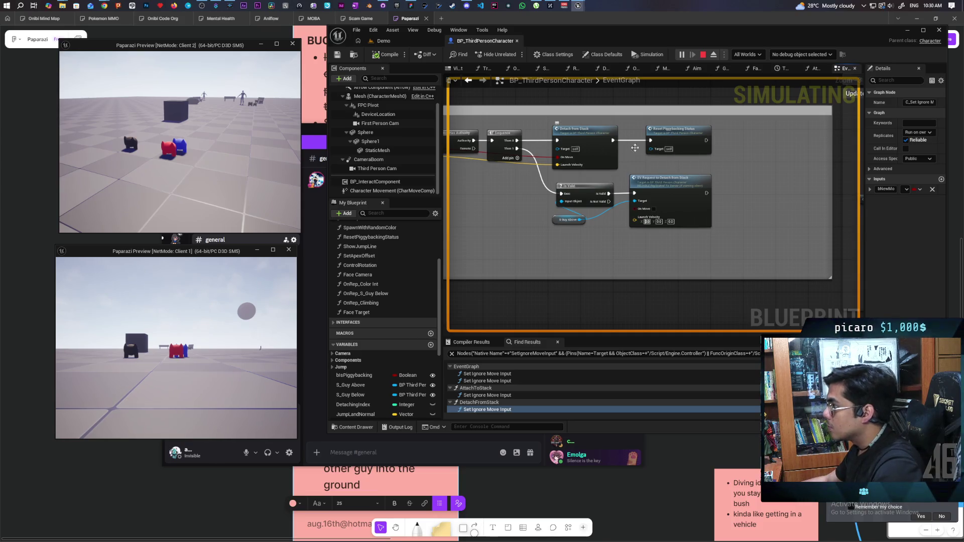
- Open the DetachFromStack function graph and bring its nodes into view
{"action": "double_click", "coordinate": [685, 143]}
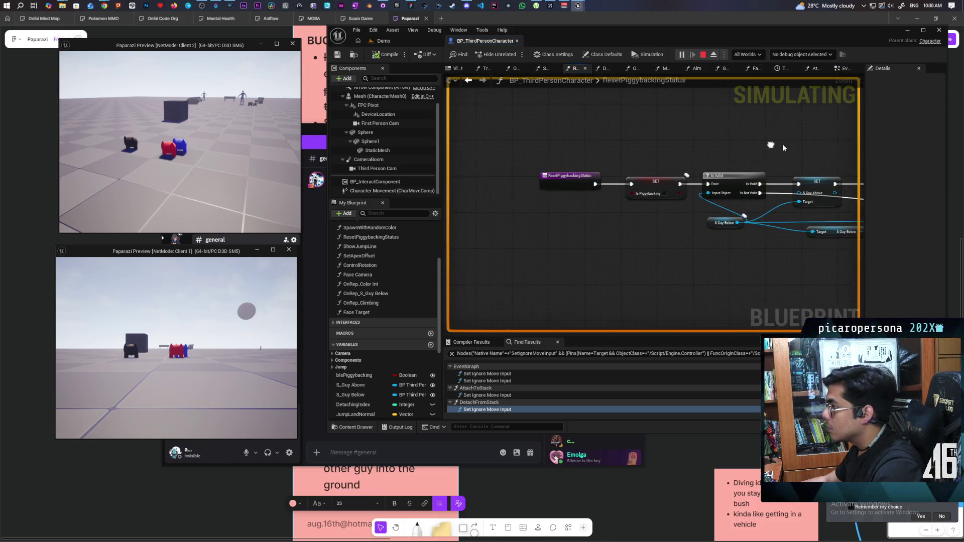
{"action": "left_click", "coordinate": [468, 80]}
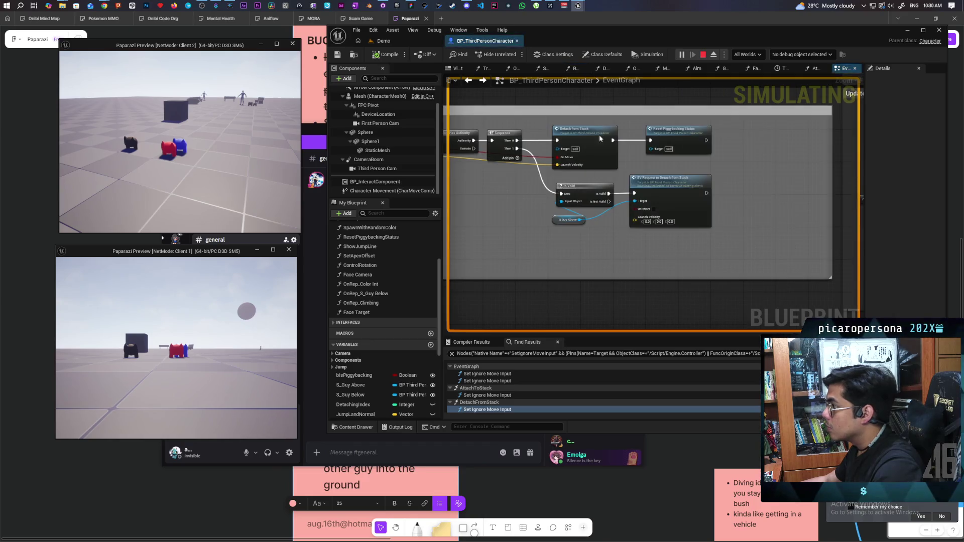
{"action": "left_click", "coordinate": [468, 80]}
{"action": "mouse_move", "coordinate": [704, 156]}
{"action": "left_mouse_down"}
{"action": "mouse_move", "coordinate": [805, 151]}
{"action": "mouse_move", "coordinate": [664, 141]}
{"action": "left_mouse_up"}
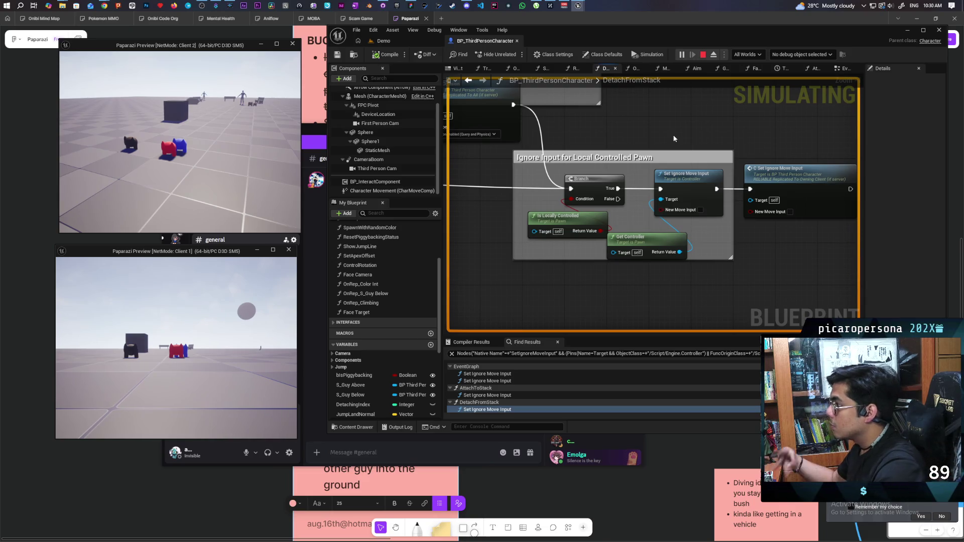
- Move the C Set Ignore Move Input node down-left and recenter the graph
{"action": "scroll", "coordinate": [668, 130], "scroll_direction": "down", "scroll_amount": 3}
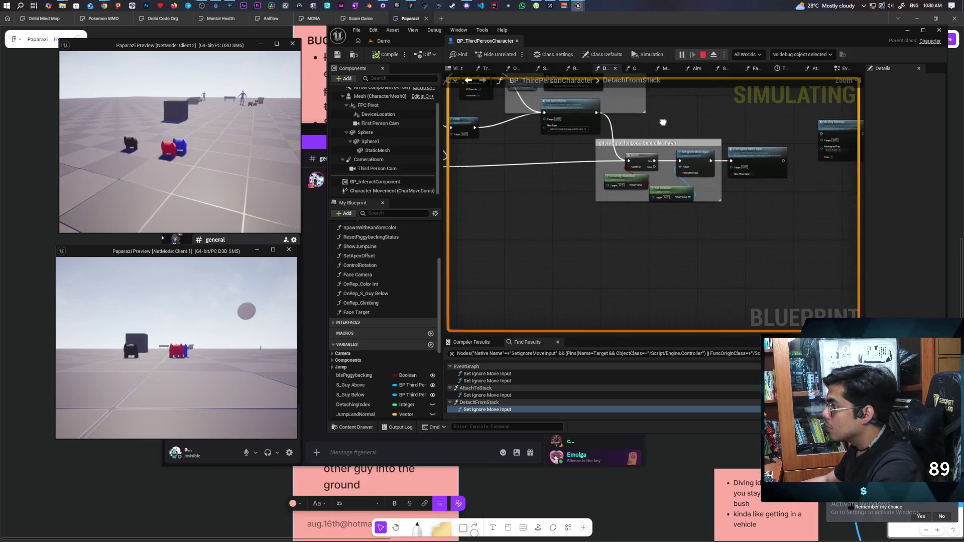
{"action": "scroll", "coordinate": [668, 130], "scroll_direction": "up", "scroll_amount": 2}
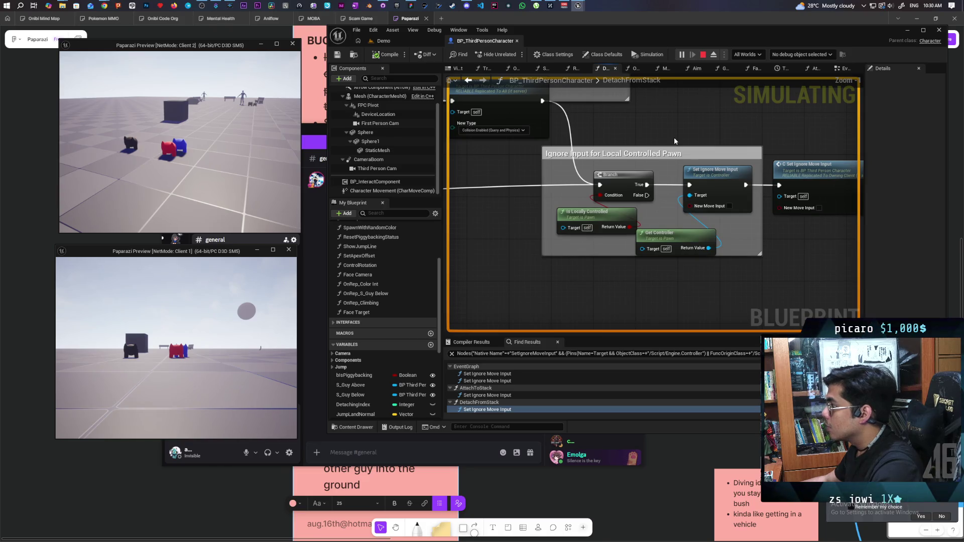
{"action": "mouse_move", "coordinate": [805, 197]}
{"action": "left_mouse_down"}
{"action": "mouse_move", "coordinate": [597, 316]}
{"action": "mouse_move", "coordinate": [641, 305]}
{"action": "left_mouse_up"}
{"action": "left_click_drag", "start_coordinate": [538, 255], "coordinate": [661, 287]}
{"action": "scroll", "coordinate": [661, 287], "scroll_direction": "down", "scroll_amount": 4}
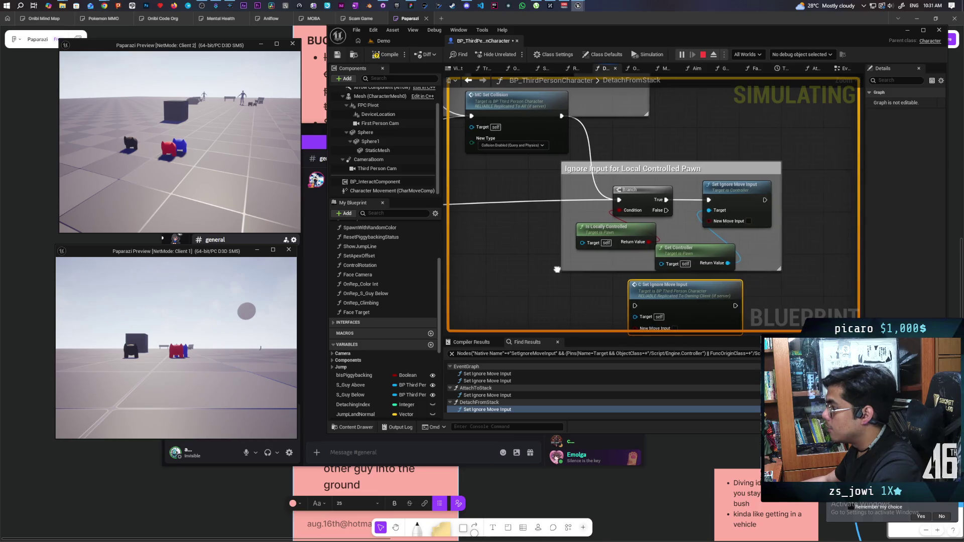
{"action": "scroll", "coordinate": [681, 191], "scroll_direction": "up", "scroll_amount": 3}
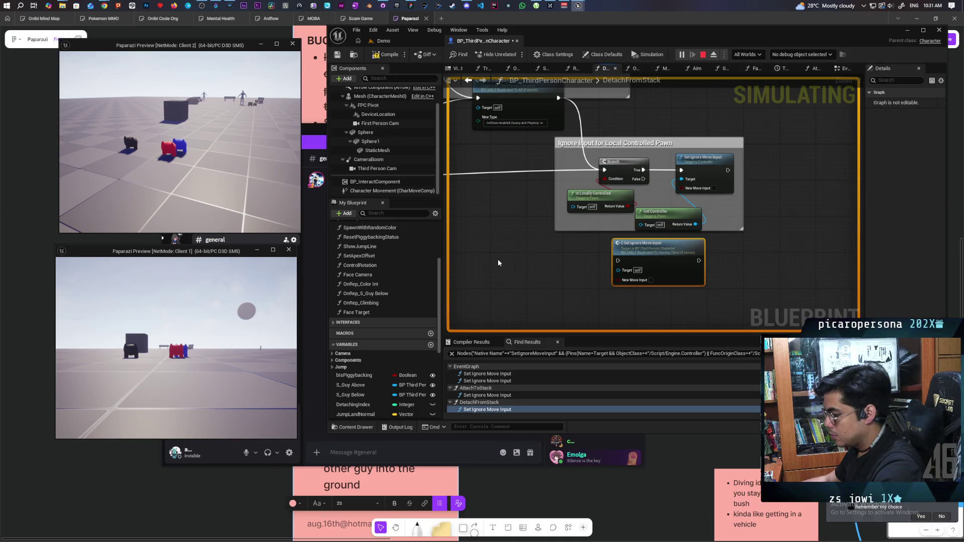
- Add a Sequence before the Branch, wire Then 1 to C Set Ignore Move Input, and compile
{"action": "key", "text": "ctrl+v"}
{"action": "mouse_move", "coordinate": [606, 173]}
{"action": "left_mouse_down"}
{"action": "mouse_move", "coordinate": [497, 249]}
{"action": "mouse_move", "coordinate": [528, 174]}
{"action": "mouse_move", "coordinate": [604, 170]}
{"action": "left_mouse_up"}
{"action": "mouse_move", "coordinate": [529, 179]}
{"action": "left_mouse_down"}
{"action": "mouse_move", "coordinate": [516, 182]}
{"action": "mouse_move", "coordinate": [546, 186]}
{"action": "mouse_move", "coordinate": [617, 261]}
{"action": "mouse_move", "coordinate": [575, 257]}
{"action": "mouse_move", "coordinate": [596, 259]}
{"action": "left_mouse_up"}
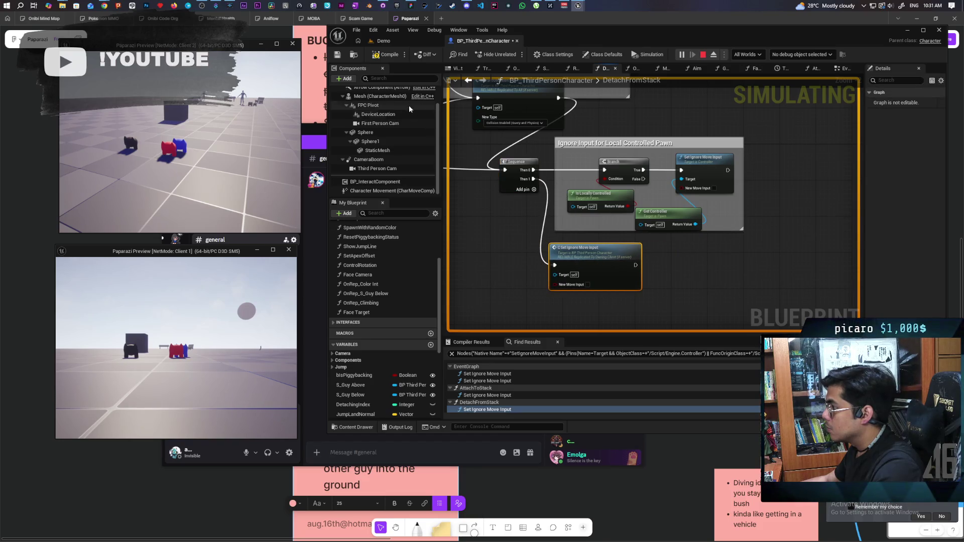
{"action": "left_click", "coordinate": [384, 54]}
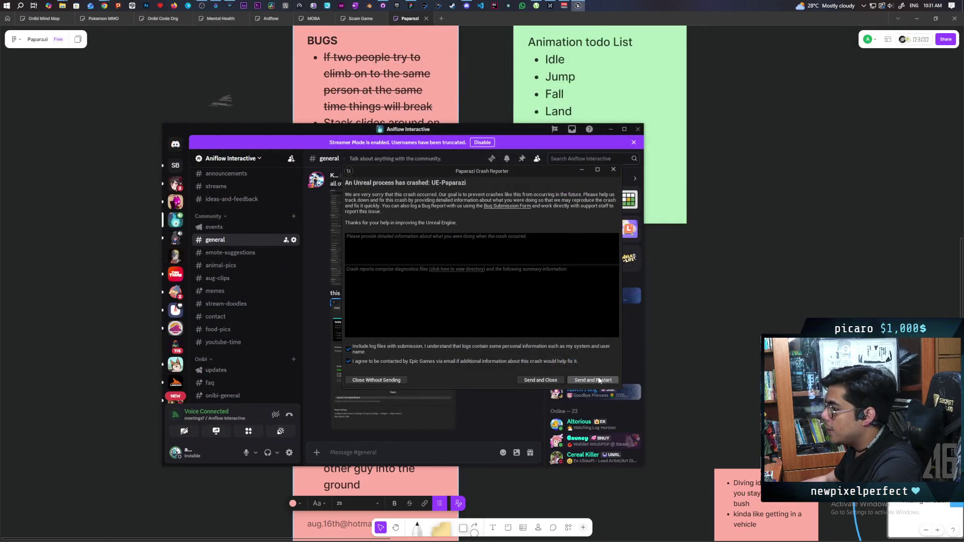
- Send the crash report to restart the editor, and bring Streamer.bot's Actions list forward
{"action": "left_click", "coordinate": [599, 380]}
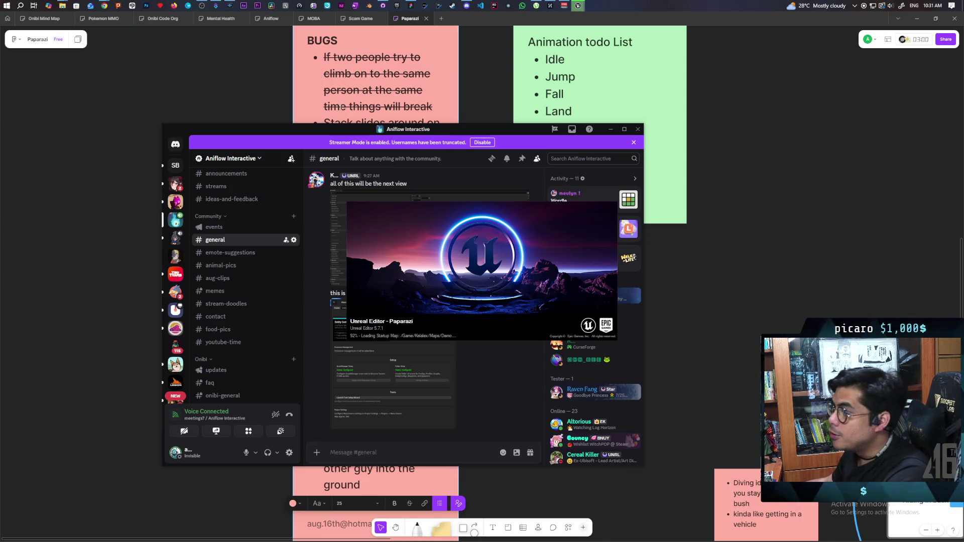
{"action": "left_click", "coordinate": [216, 5]}
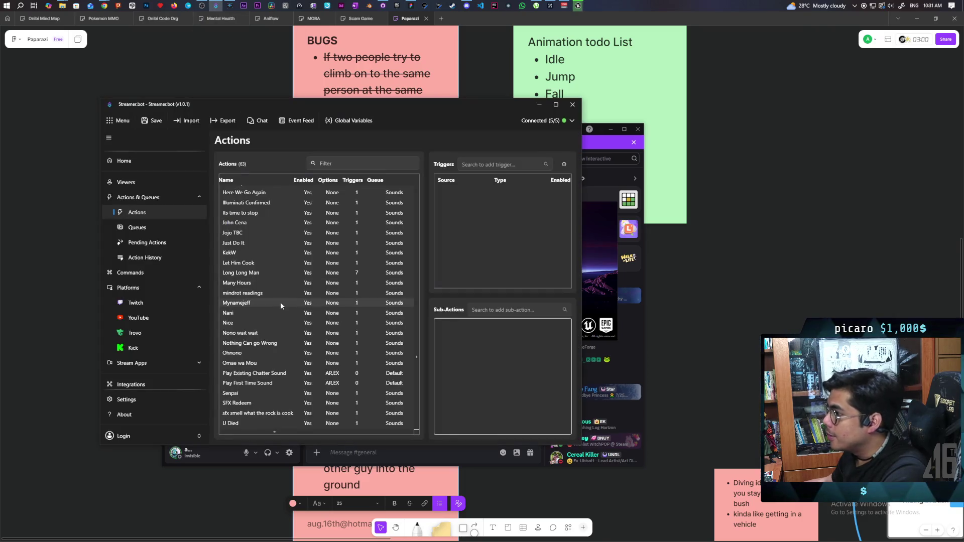
- Select the SFX Redeem action in Streamer.bot to view its reward trigger and sound sub-actions
{"action": "scroll", "coordinate": [346, 327], "scroll_direction": "down", "scroll_amount": 4}
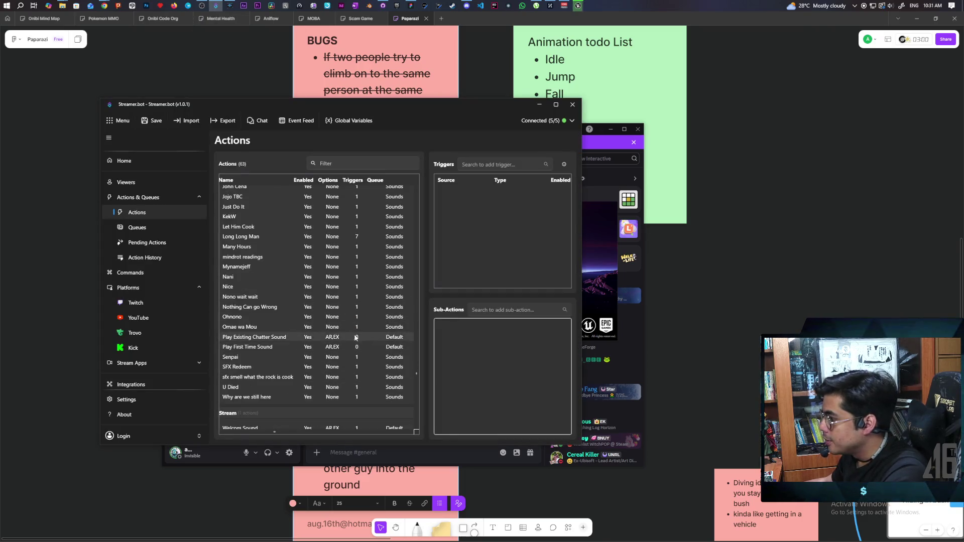
{"action": "left_click", "coordinate": [240, 268]}
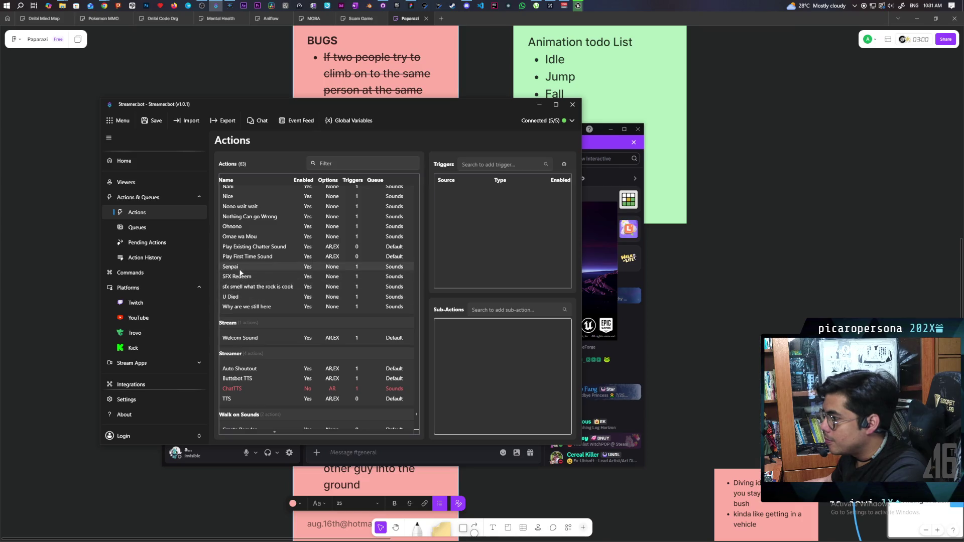
{"action": "left_click", "coordinate": [240, 276]}
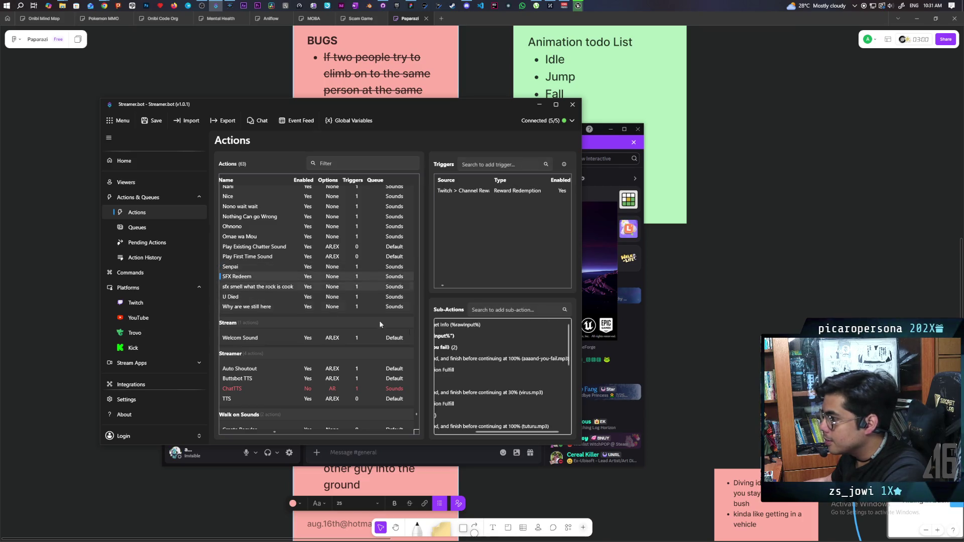
{"action": "scroll", "coordinate": [500, 372], "scroll_direction": "down", "scroll_amount": 3}
{"action": "scroll", "coordinate": [500, 371], "scroll_direction": "down", "scroll_amount": 3}
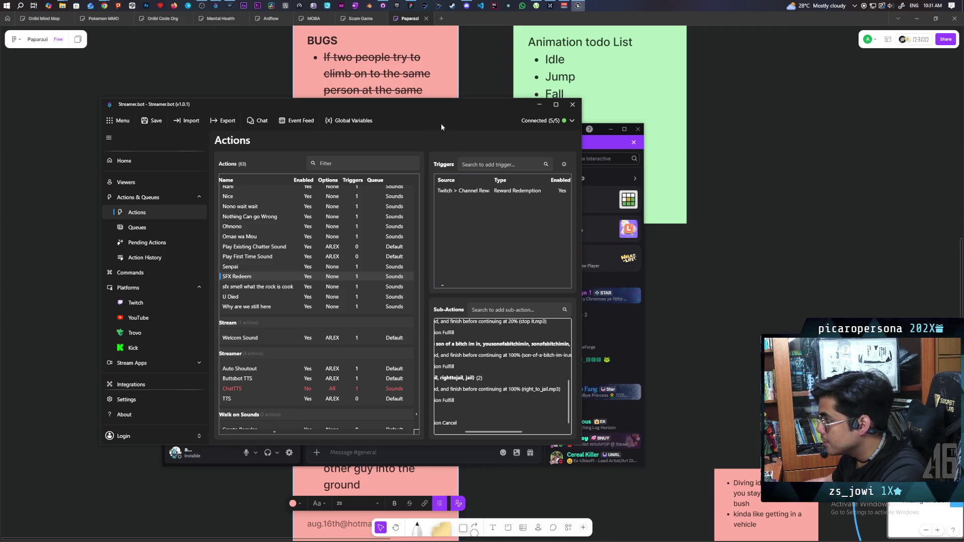
- Maximize Streamer.bot, enlarge the detail and sub-actions panels, then minimize it
{"action": "double_click", "coordinate": [432, 105]}
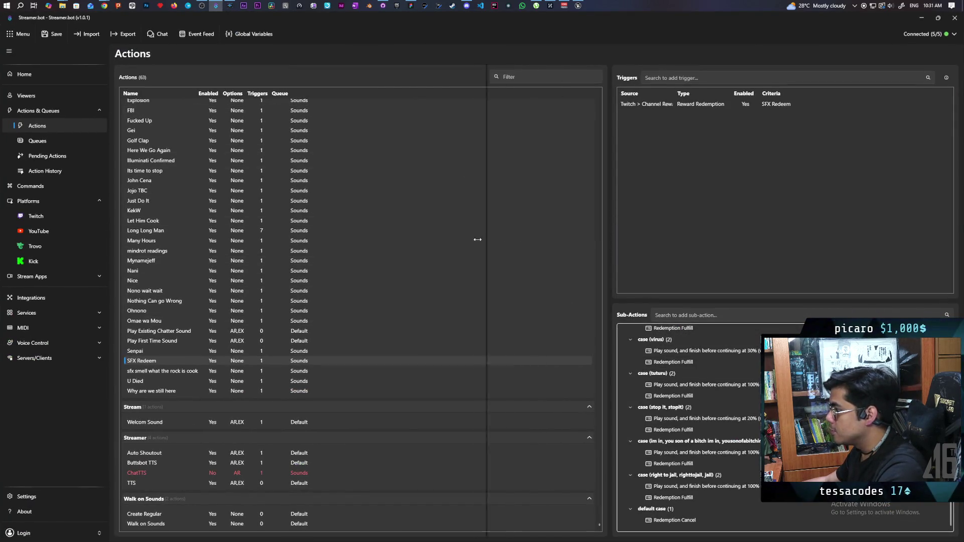
{"action": "left_click_drag", "start_coordinate": [401, 243], "coordinate": [401, 243]}
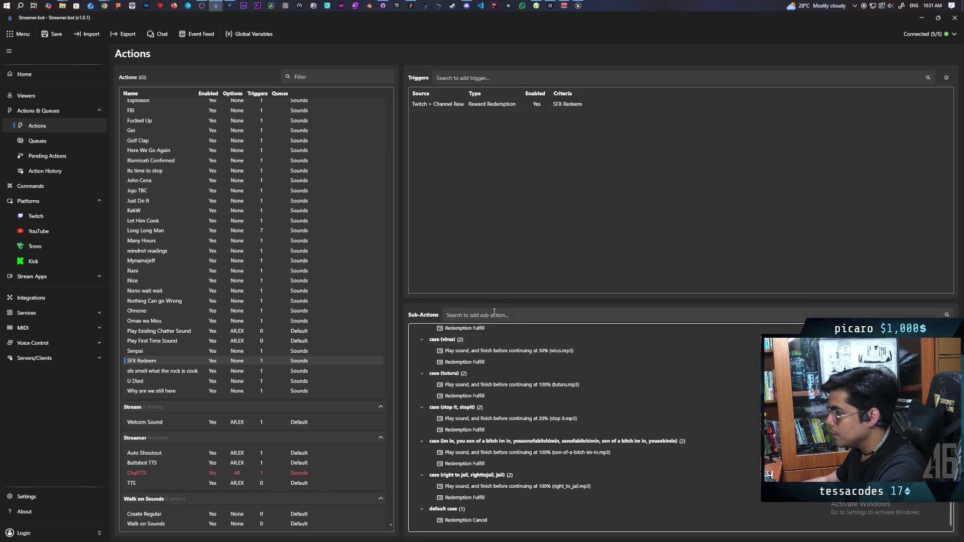
{"action": "left_click_drag", "start_coordinate": [495, 301], "coordinate": [485, 132]}
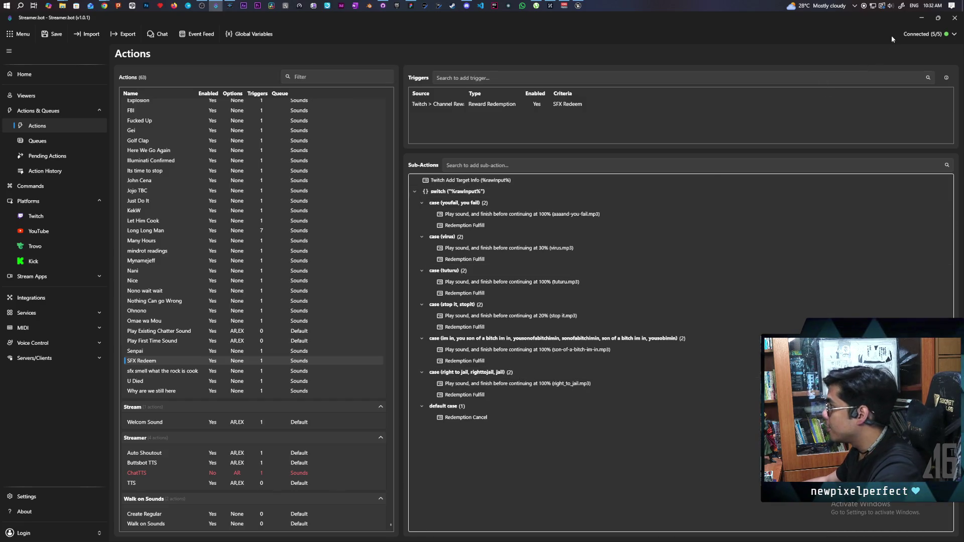
{"action": "left_click", "coordinate": [928, 18]}
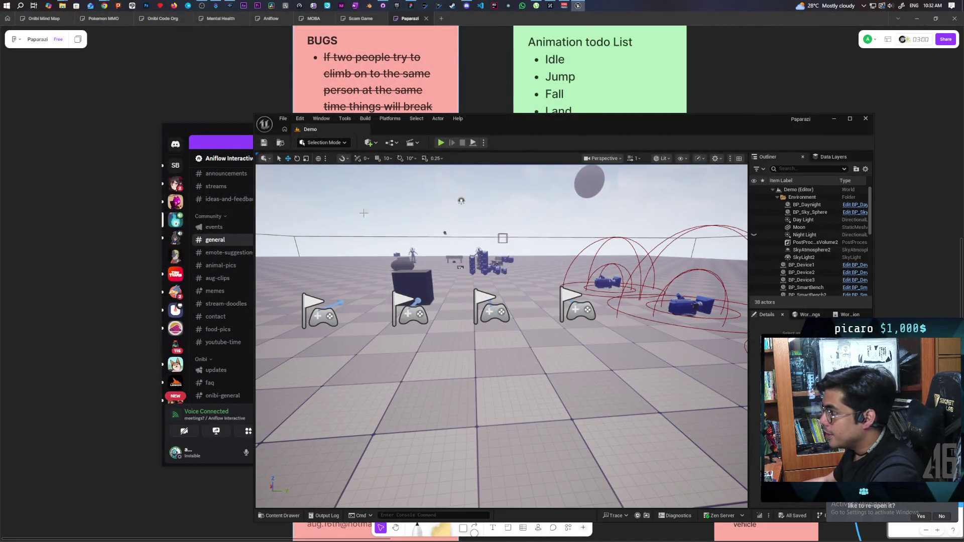
- Open BP_ThirdPersonCharacter from the Content Drawer and bring the Set Ignore Move Input node into view
{"action": "left_click", "coordinate": [283, 516]}
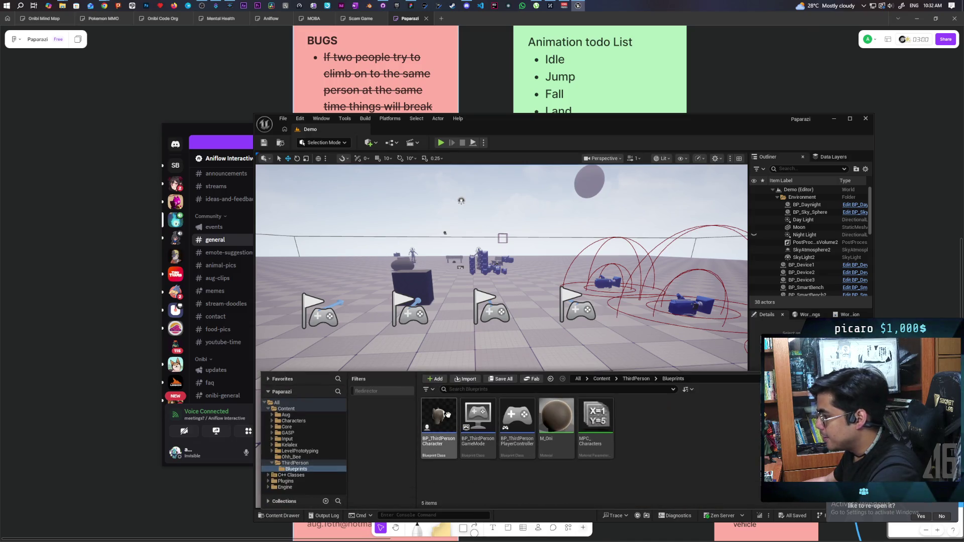
{"action": "double_click", "coordinate": [449, 418]}
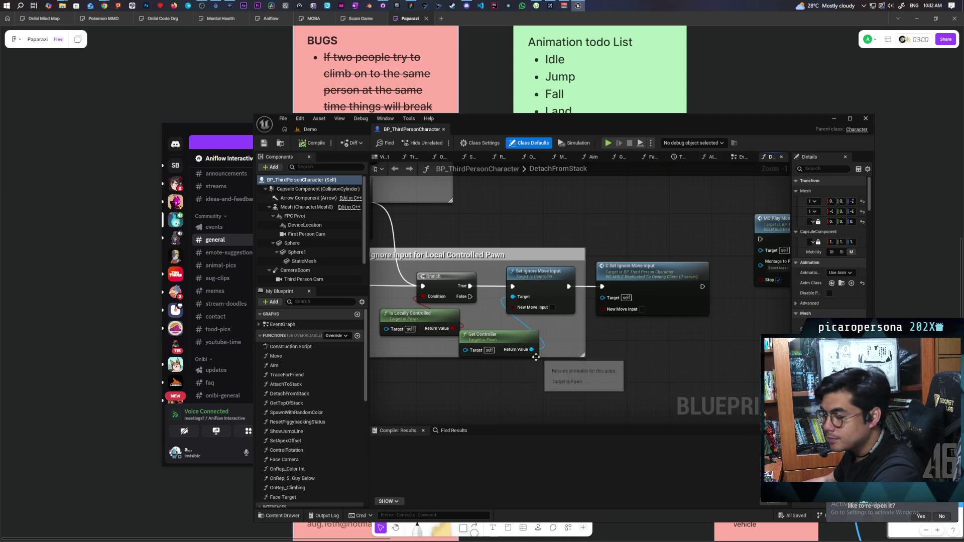
{"action": "scroll", "coordinate": [623, 361], "scroll_direction": "down", "scroll_amount": 2}
{"action": "scroll", "coordinate": [640, 318], "scroll_direction": "up", "scroll_amount": 2}
{"action": "mouse_move", "coordinate": [712, 254]}
{"action": "left_mouse_down"}
{"action": "mouse_move", "coordinate": [616, 232]}
{"action": "mouse_move", "coordinate": [560, 292]}
{"action": "mouse_move", "coordinate": [437, 346]}
{"action": "left_mouse_up"}
- Add a Sequence before the Ignore Input group, wire Then 0 to the Branch, then compile and save
{"action": "left_click_drag", "start_coordinate": [465, 316], "coordinate": [578, 356]}
{"action": "left_click", "coordinate": [500, 328]}
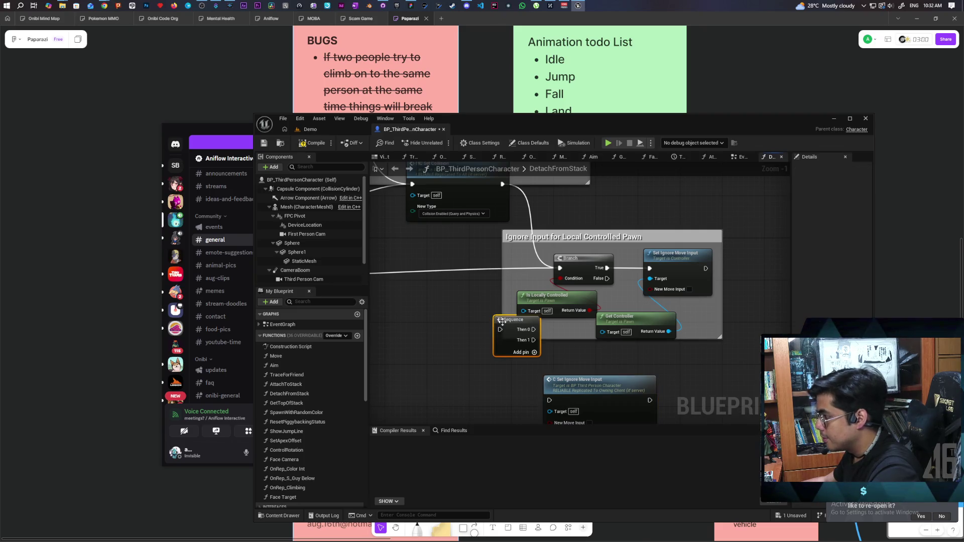
{"action": "left_click_drag", "start_coordinate": [507, 311], "coordinate": [483, 300]}
{"action": "mouse_move", "coordinate": [560, 267]}
{"action": "left_mouse_down"}
{"action": "mouse_move", "coordinate": [482, 282]}
{"action": "mouse_move", "coordinate": [514, 310]}
{"action": "mouse_move", "coordinate": [495, 271]}
{"action": "mouse_move", "coordinate": [560, 268]}
{"action": "left_mouse_up"}
{"action": "mouse_move", "coordinate": [477, 282]}
{"action": "left_mouse_down"}
{"action": "mouse_move", "coordinate": [463, 286]}
{"action": "mouse_move", "coordinate": [550, 400]}
{"action": "mouse_move", "coordinate": [520, 380]}
{"action": "mouse_move", "coordinate": [533, 369]}
{"action": "left_mouse_up"}
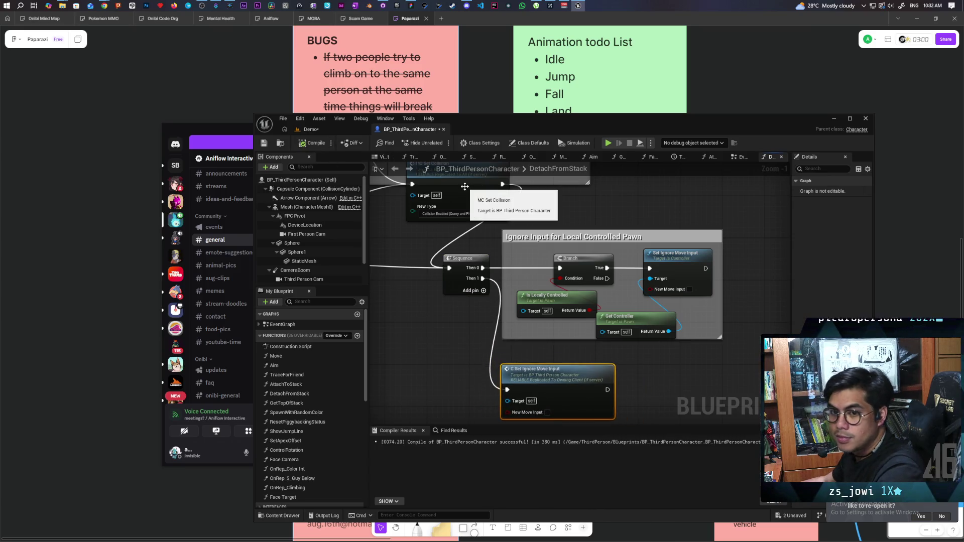
{"action": "key", "text": "ctrl+s"}
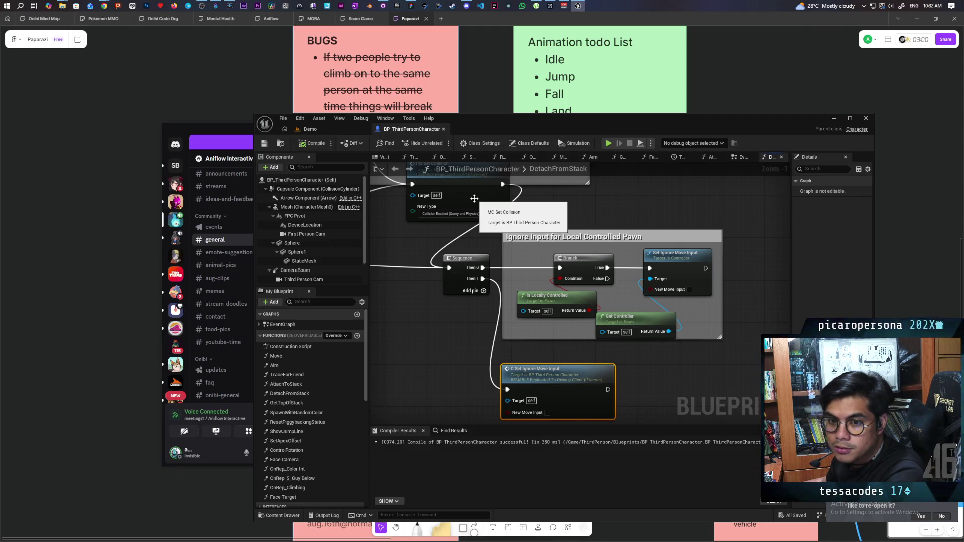
- Switch back to the Demo level view
{"action": "scroll", "coordinate": [482, 211], "scroll_direction": "down", "scroll_amount": 4}
{"action": "scroll", "coordinate": [536, 266], "scroll_direction": "up", "scroll_amount": 5}
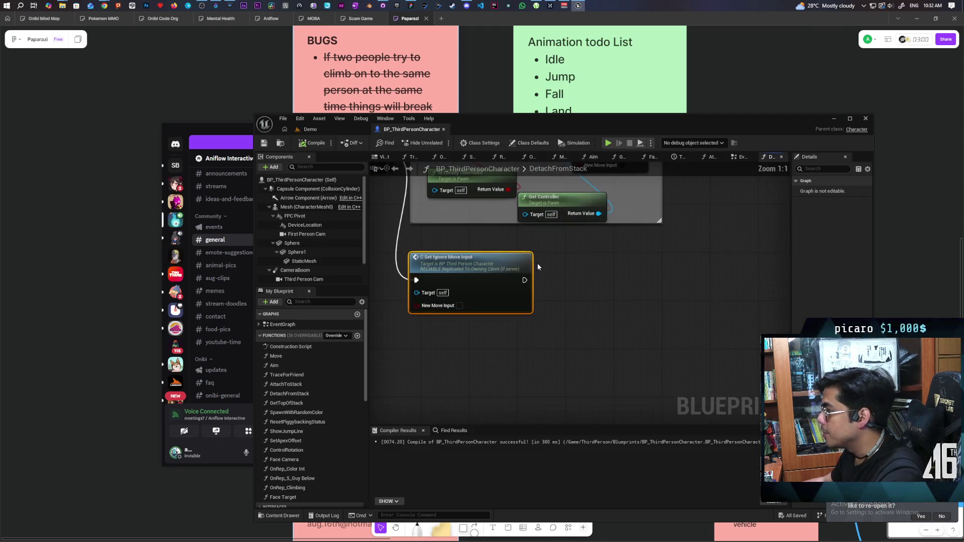
{"action": "left_click", "coordinate": [329, 130]}
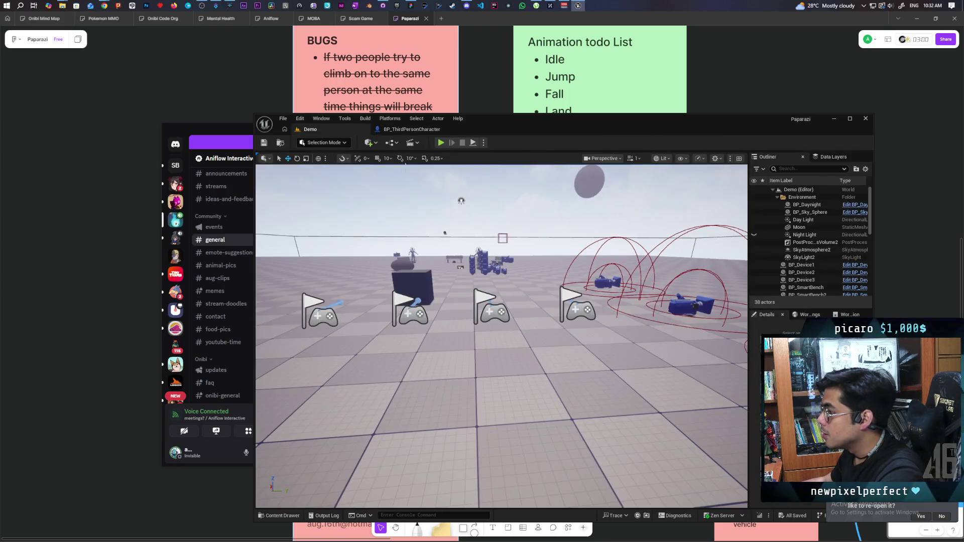
- Maximize the character Blueprint and inspect the jump logic in its EventGraph
{"action": "left_click", "coordinate": [411, 132]}
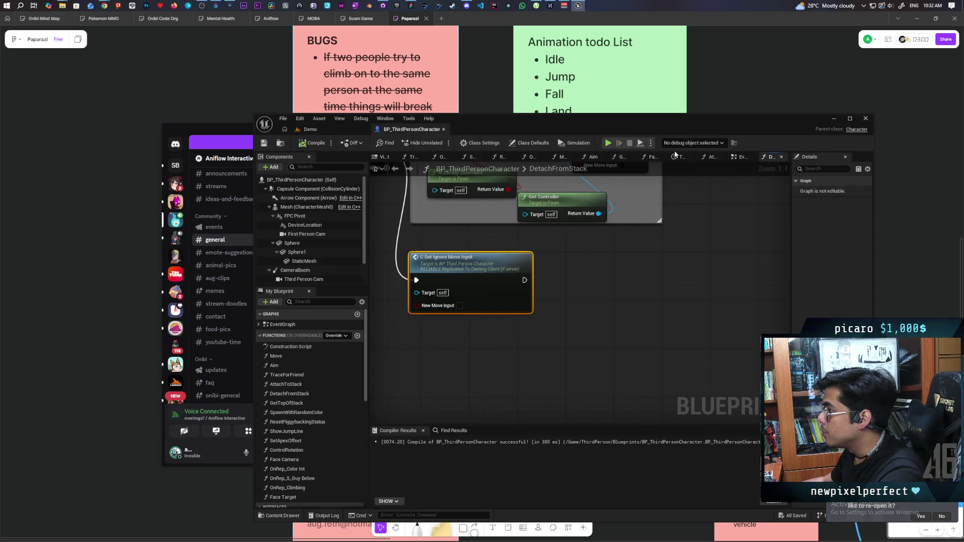
{"action": "double_click", "coordinate": [731, 119]}
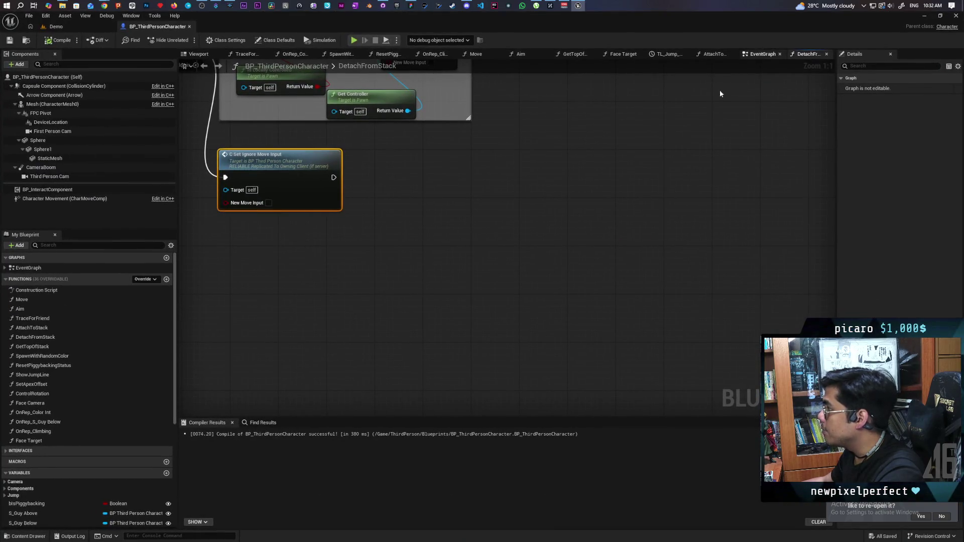
{"action": "left_click", "coordinate": [763, 54]}
{"action": "scroll", "coordinate": [408, 201], "scroll_direction": "down", "scroll_amount": 5}
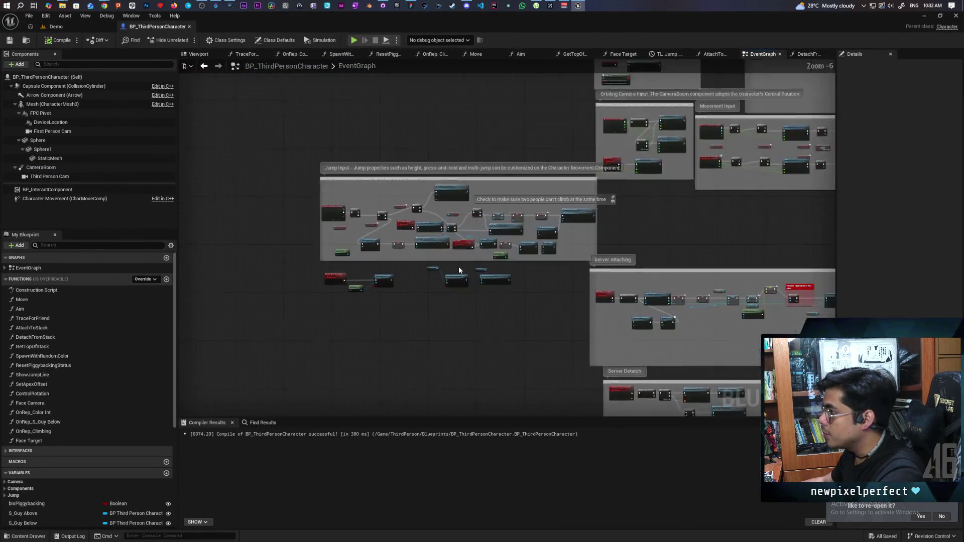
{"action": "scroll", "coordinate": [459, 270], "scroll_direction": "up", "scroll_amount": 5}
{"action": "left_click_drag", "start_coordinate": [402, 273], "coordinate": [557, 292]}
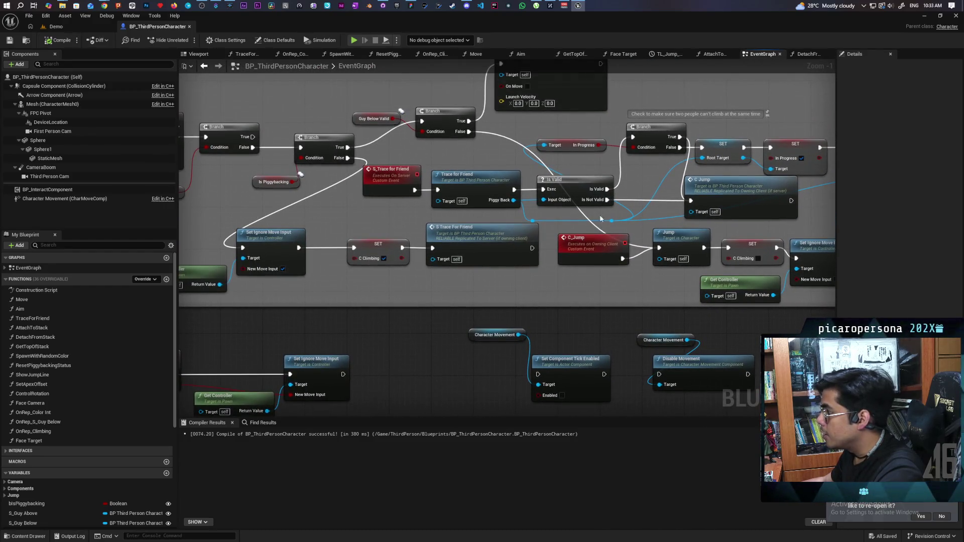
{"action": "left_click_drag", "start_coordinate": [594, 200], "coordinate": [468, 183]}
- Center on the Set Ignore Move Input nodes, then launch the two-client multiplayer test
{"action": "scroll", "coordinate": [480, 233], "scroll_direction": "up", "scroll_amount": 1}
{"action": "mouse_move", "coordinate": [650, 262]}
{"action": "left_mouse_down"}
{"action": "mouse_move", "coordinate": [456, 226]}
{"action": "mouse_move", "coordinate": [507, 266]}
{"action": "left_mouse_up"}
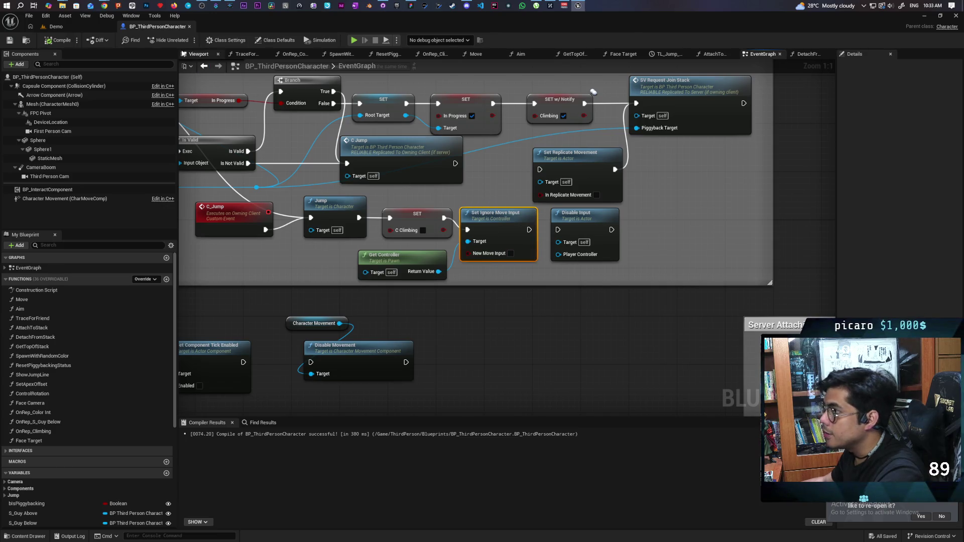
{"action": "key", "text": "alt+Tab"}
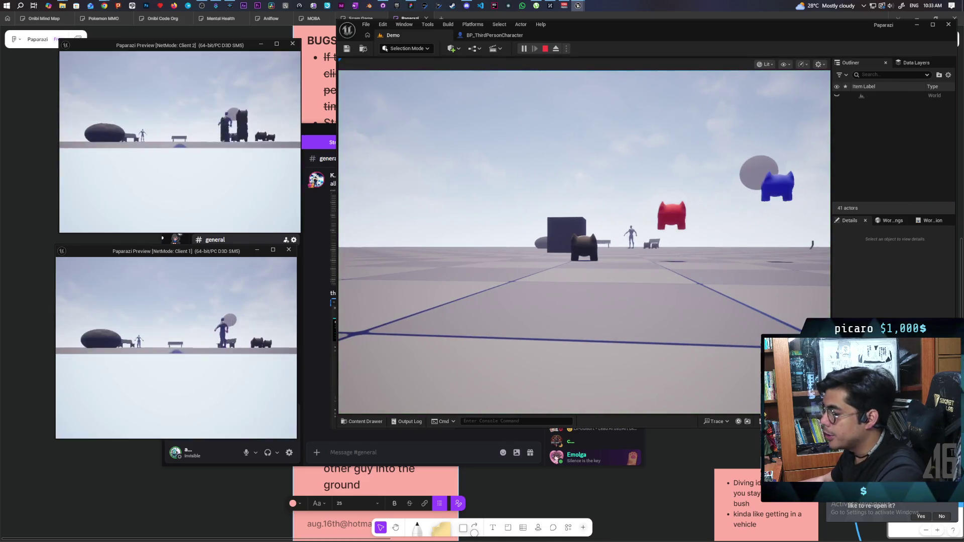
{"action": "key", "text": "alt+Tab"}
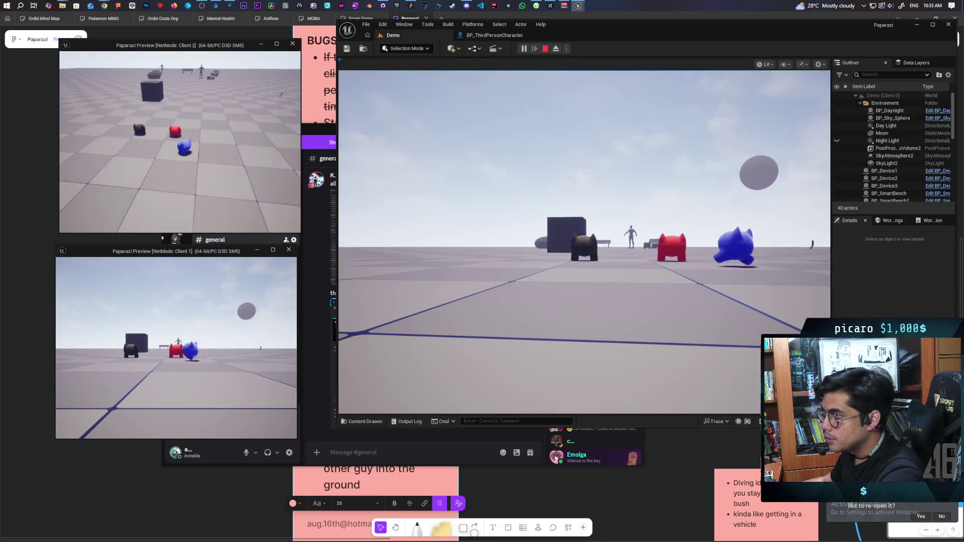
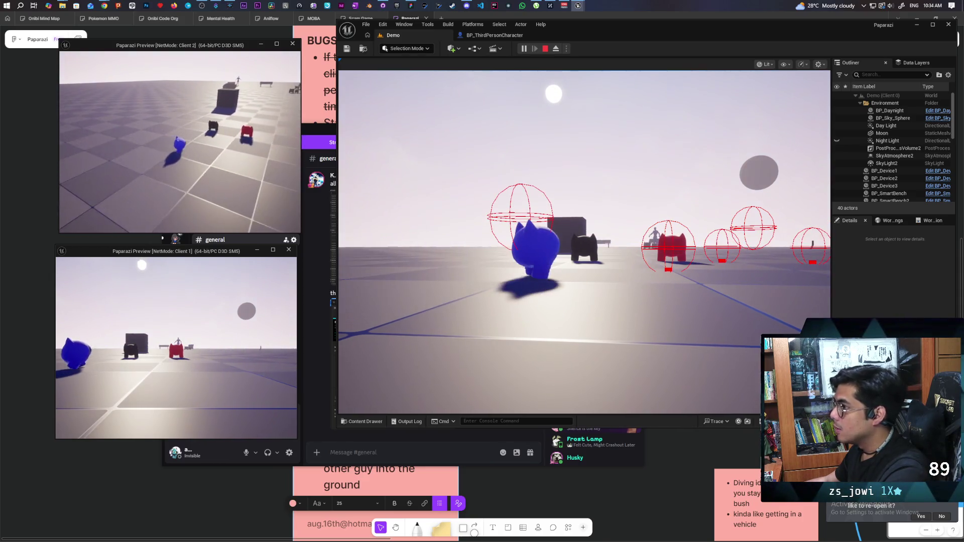
- Stop the play test, open the first Get Controller Accessed None error, and show Set Ignore Move Input beside the log
{"action": "key", "text": "Escape"}
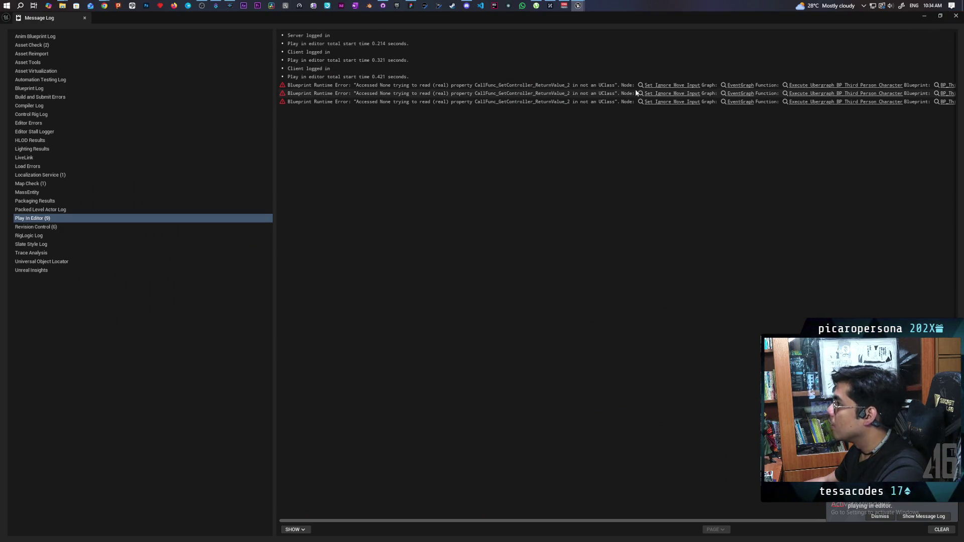
{"action": "left_click", "coordinate": [664, 87]}
{"action": "mouse_move", "coordinate": [638, 20]}
{"action": "left_mouse_down"}
{"action": "mouse_move", "coordinate": [504, 157]}
{"action": "mouse_move", "coordinate": [466, 306]}
{"action": "mouse_move", "coordinate": [484, 237]}
{"action": "mouse_move", "coordinate": [477, 278]}
{"action": "left_mouse_up"}
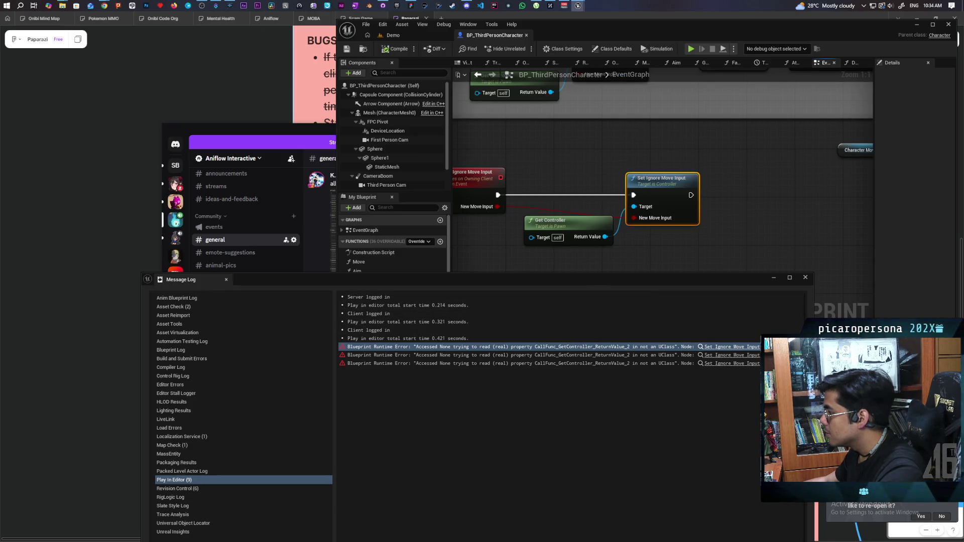
{"action": "left_click_drag", "start_coordinate": [813, 317], "coordinate": [924, 317]}
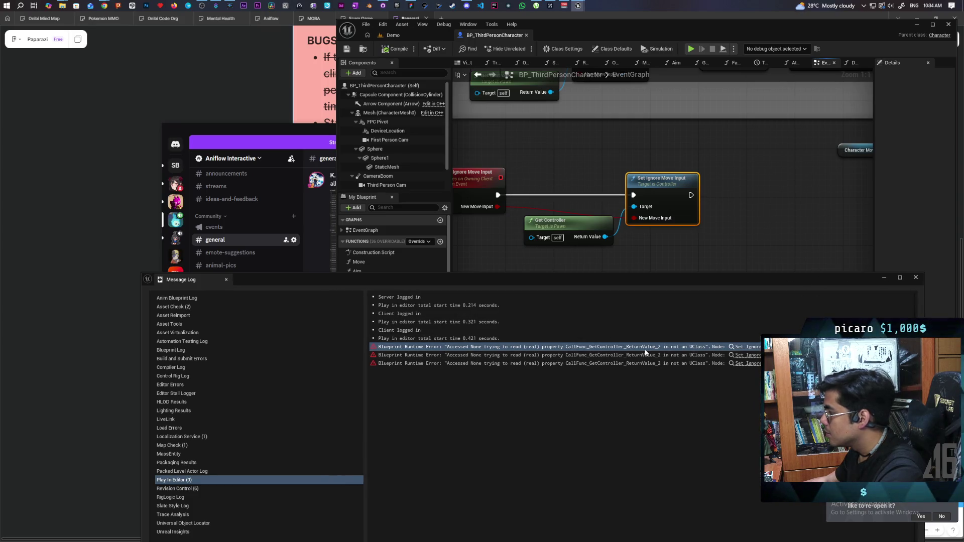
{"action": "mouse_move", "coordinate": [493, 247]}
{"action": "left_mouse_down"}
{"action": "mouse_move", "coordinate": [649, 237]}
{"action": "mouse_move", "coordinate": [556, 228]}
{"action": "left_mouse_up"}
- Shift Get Controller left and place a pasted Is Valid node on the exec wire
{"action": "mouse_move", "coordinate": [606, 207]}
{"action": "left_mouse_down"}
{"action": "mouse_move", "coordinate": [574, 214]}
{"action": "mouse_move", "coordinate": [569, 229]}
{"action": "left_mouse_up"}
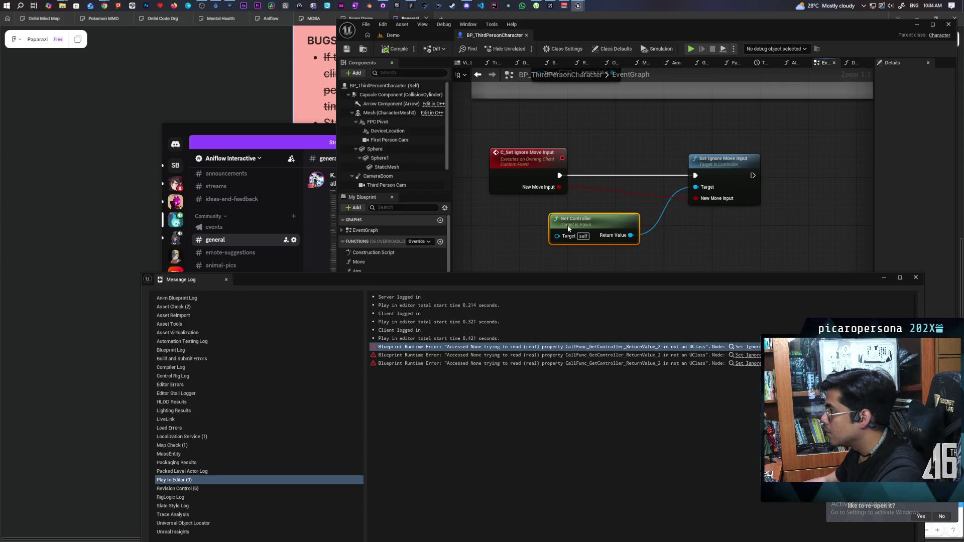
{"action": "left_click_drag", "start_coordinate": [569, 229], "coordinate": [521, 229]}
{"action": "key", "text": "ctrl+v"}
{"action": "left_click_drag", "start_coordinate": [653, 240], "coordinate": [585, 153]}
{"action": "left_click_drag", "start_coordinate": [630, 163], "coordinate": [655, 175]}
- Feed Get Controller into Is Valid's Input Object, save the Blueprint, and launch a multiplayer test
{"action": "left_click_drag", "start_coordinate": [582, 235], "coordinate": [599, 191]}
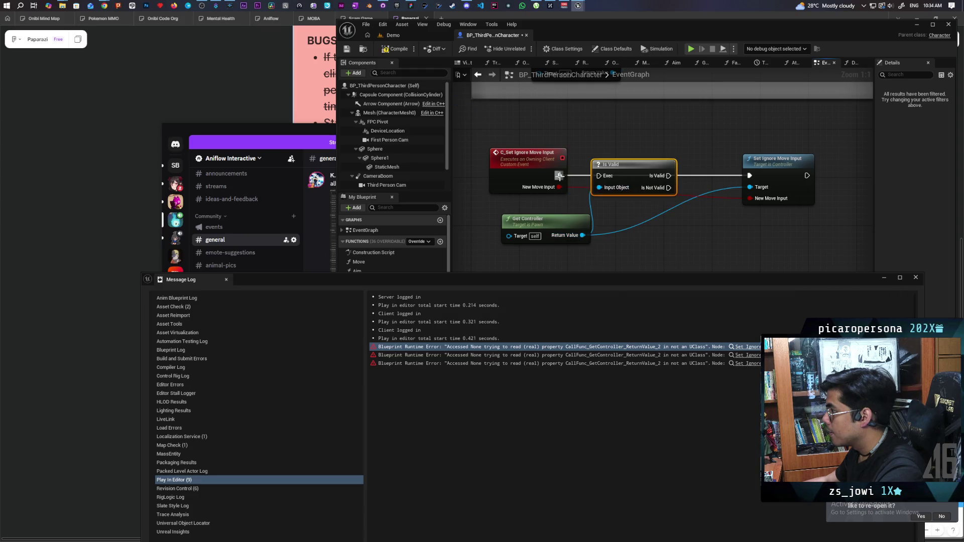
{"action": "left_click_drag", "start_coordinate": [669, 176], "coordinate": [740, 176]}
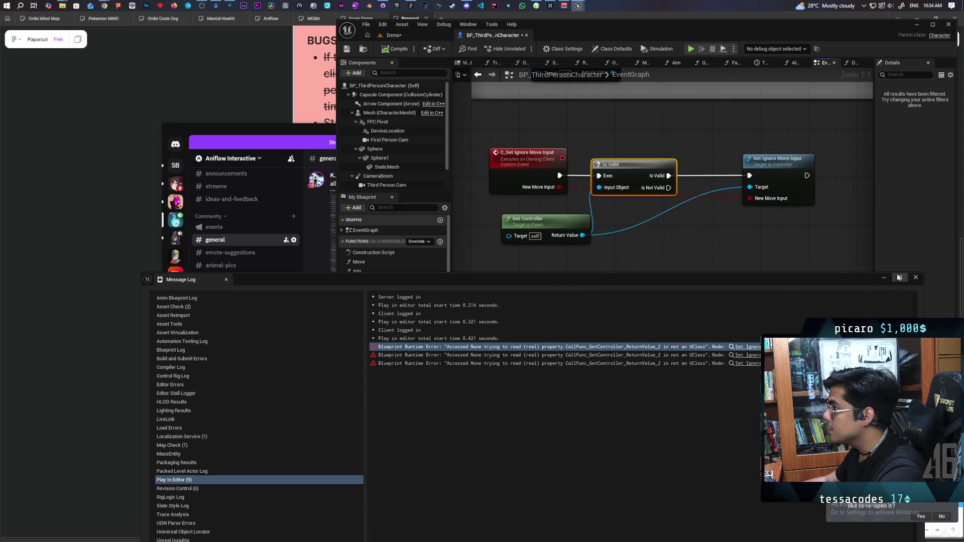
{"action": "key", "text": "ctrl+s"}
{"action": "key", "text": "alt+p"}
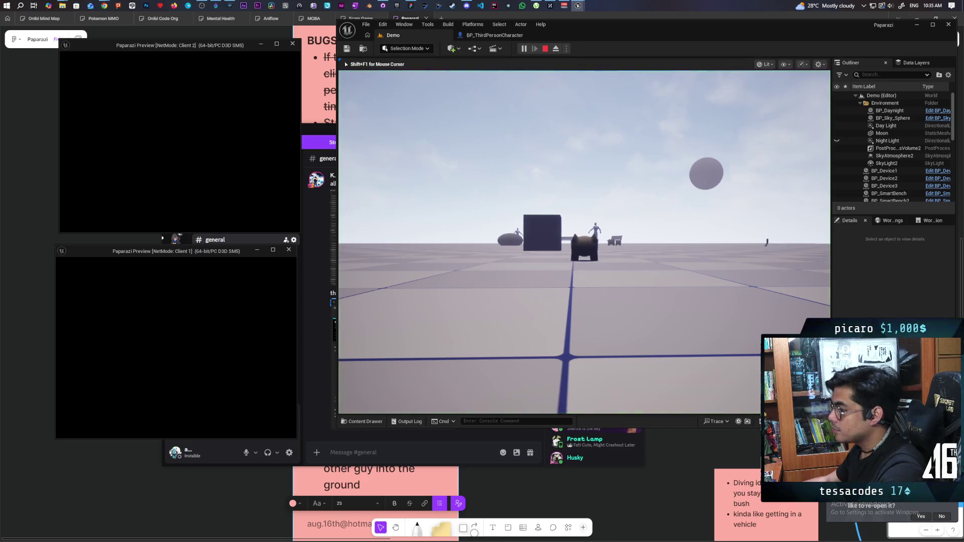
- In Client 2, walk the blue character onto the red one, then stop play and reopen BP_ThirdPersonCharacter
{"action": "key", "text": "alt+Tab"}
{"action": "left_click", "coordinate": [296, 164]}
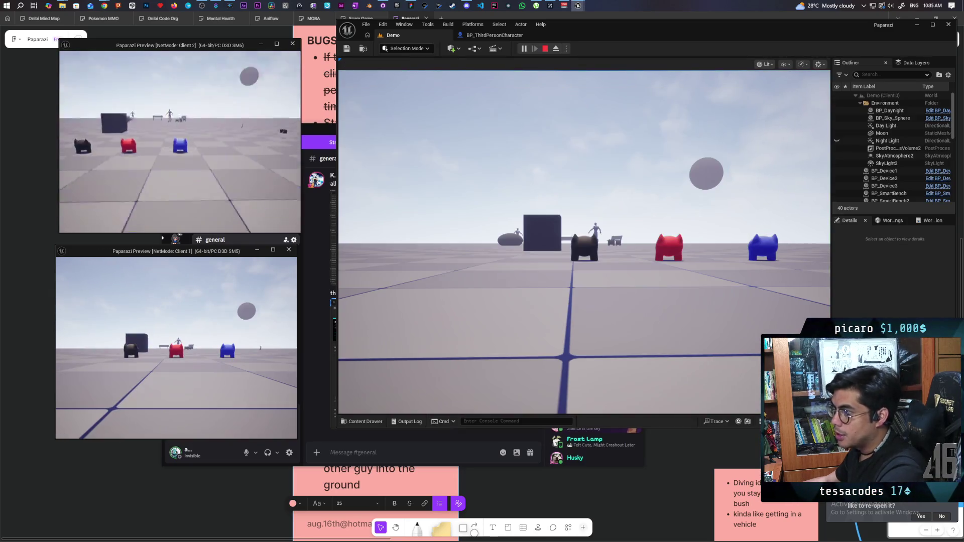
{"action": "key", "text": "w"}
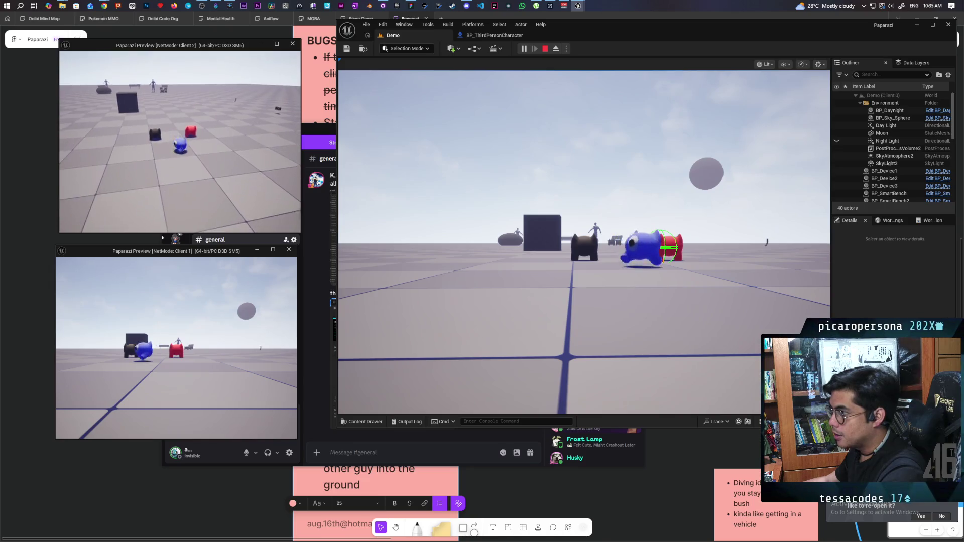
{"action": "key", "text": "w"}
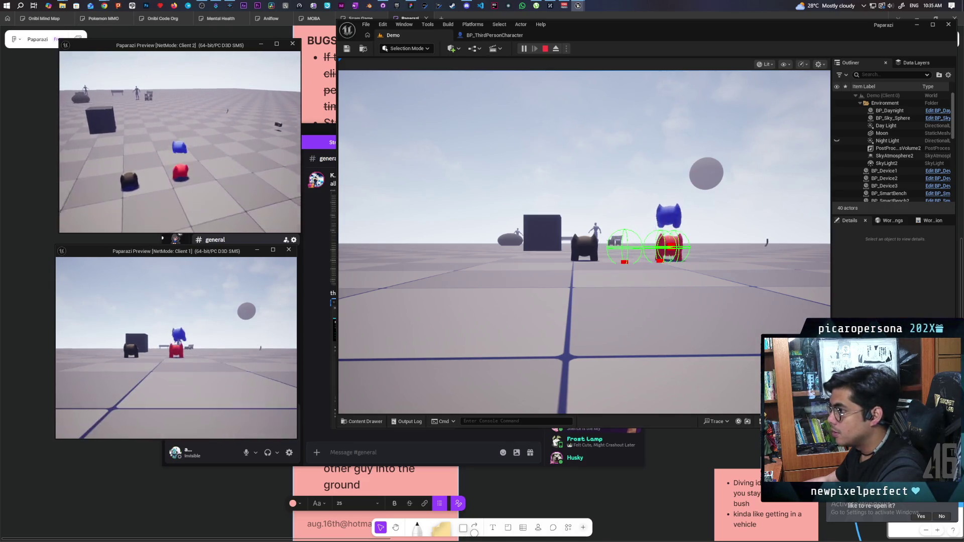
{"action": "key", "text": "d"}
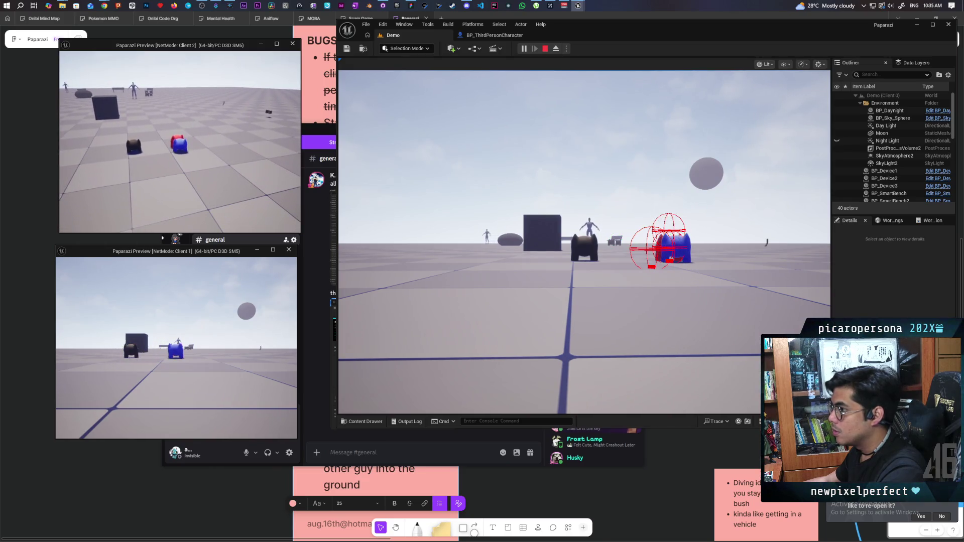
{"action": "key", "text": "d"}
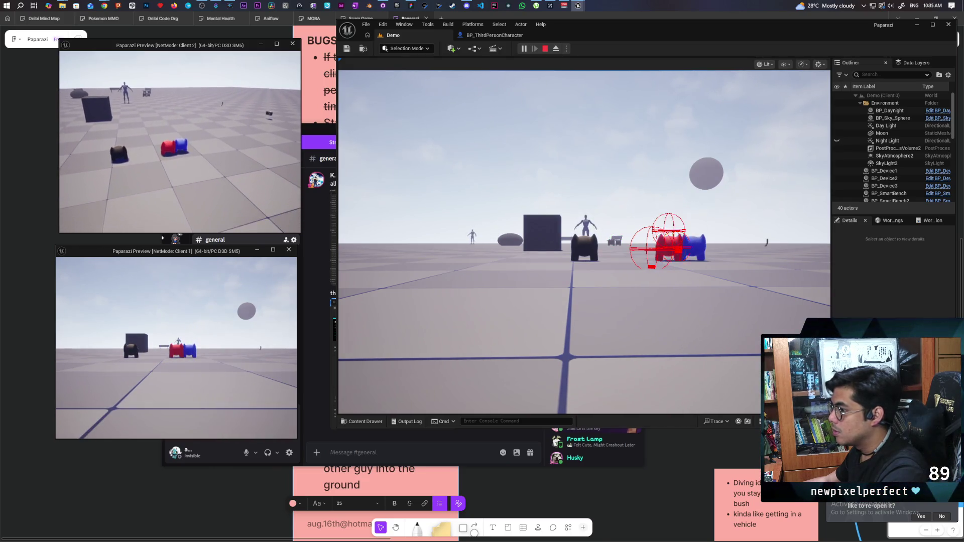
{"action": "key", "text": "Escape"}
{"action": "left_click", "coordinate": [489, 36]}
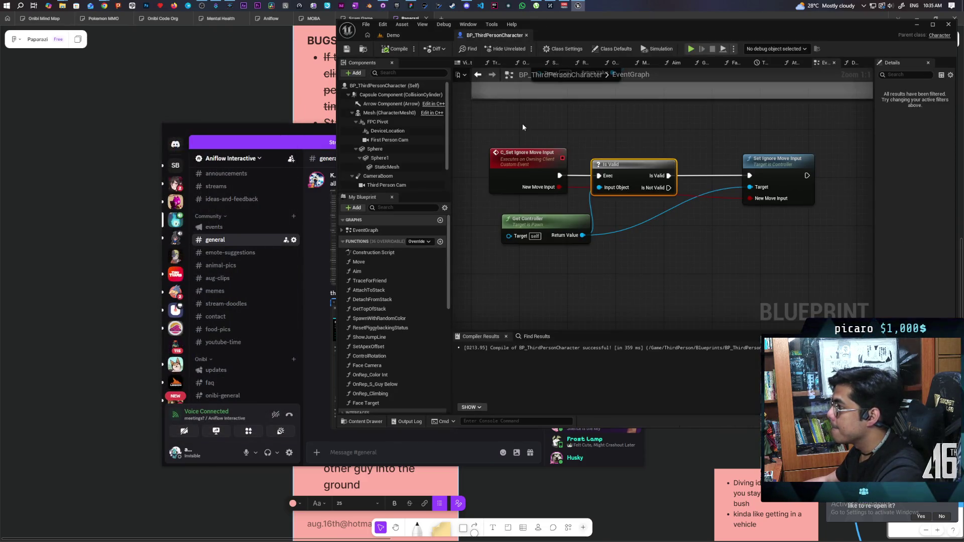
- Bring the Jump Input comment into view and move the IA_Jump event left for room
{"action": "scroll", "coordinate": [546, 285], "scroll_direction": "down", "scroll_amount": 5}
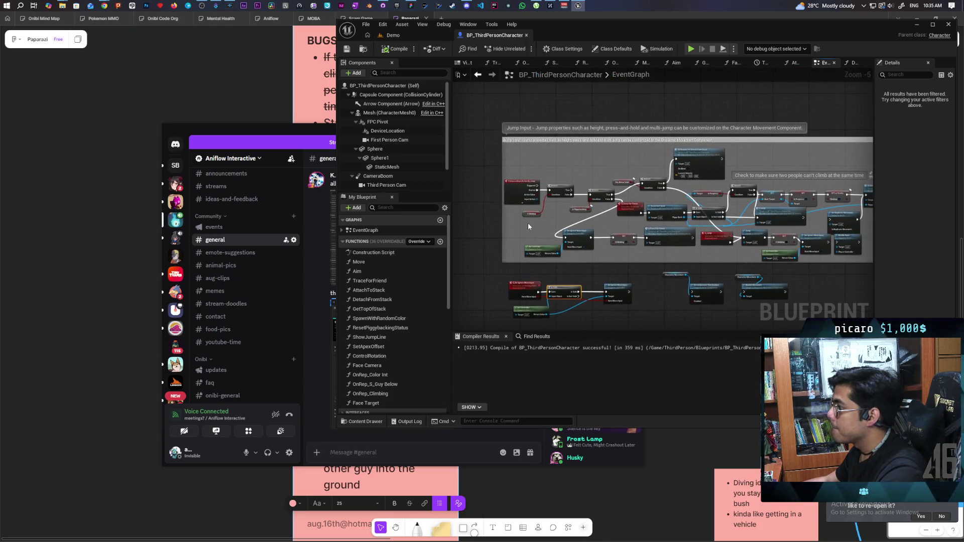
{"action": "scroll", "coordinate": [522, 238], "scroll_direction": "up", "scroll_amount": 3}
{"action": "scroll", "coordinate": [522, 238], "scroll_direction": "down", "scroll_amount": 1}
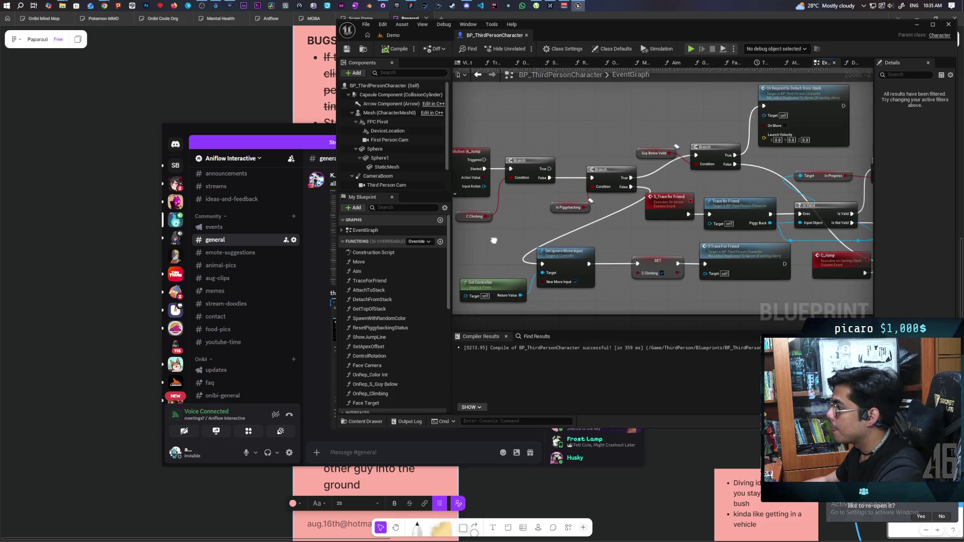
{"action": "scroll", "coordinate": [527, 238], "scroll_direction": "up", "scroll_amount": 1}
{"action": "mouse_move", "coordinate": [530, 238]}
{"action": "left_mouse_down"}
{"action": "mouse_move", "coordinate": [511, 229]}
{"action": "mouse_move", "coordinate": [505, 236]}
{"action": "mouse_move", "coordinate": [570, 242]}
{"action": "mouse_move", "coordinate": [468, 231]}
{"action": "left_mouse_up"}
{"action": "left_click_drag", "start_coordinate": [557, 234], "coordinate": [599, 254]}
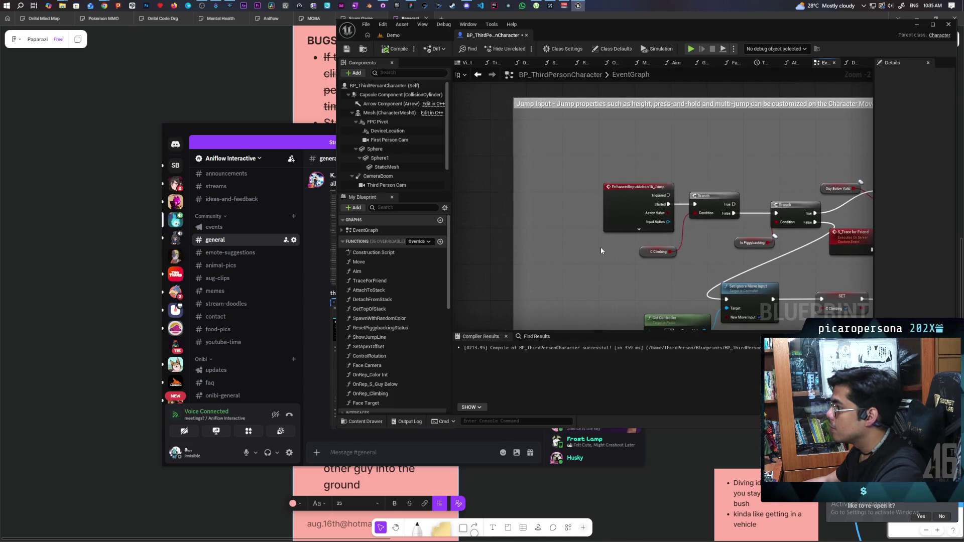
{"action": "left_click_drag", "start_coordinate": [619, 207], "coordinate": [548, 207]}
- Add Is Falling and a Branch after IA_Jump, wire Is Falling to Condition, and save
{"action": "right_click", "coordinate": [553, 261]}
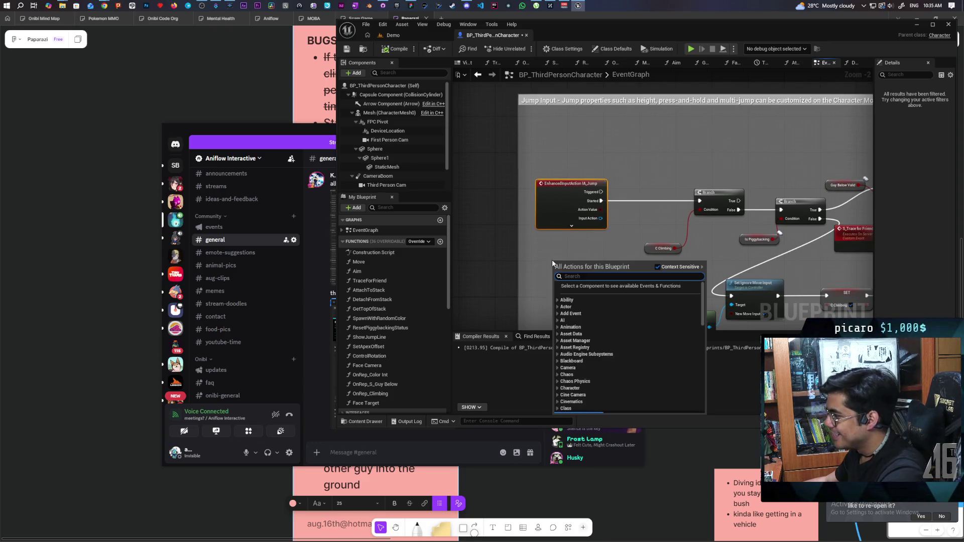
{"action": "type", "text": "is falling"}
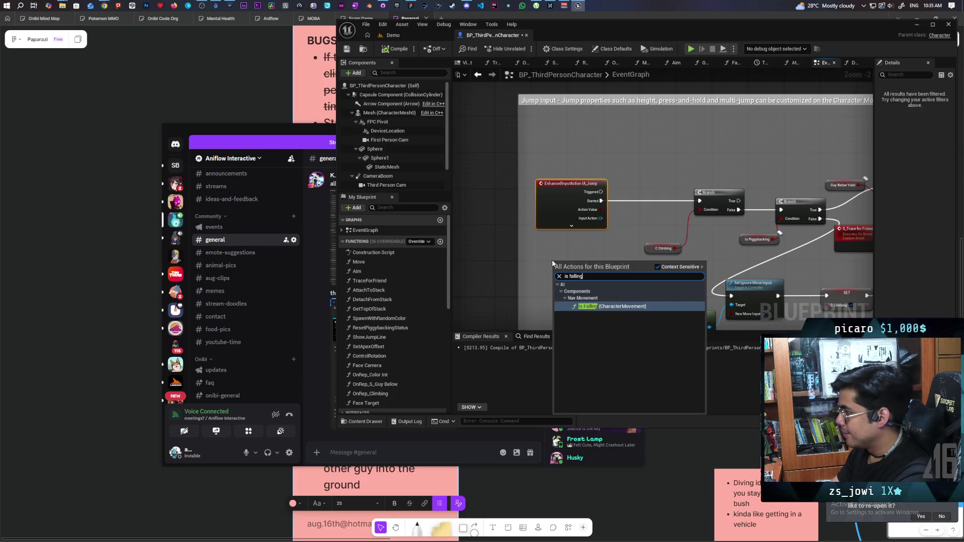
{"action": "key", "text": "Return"}
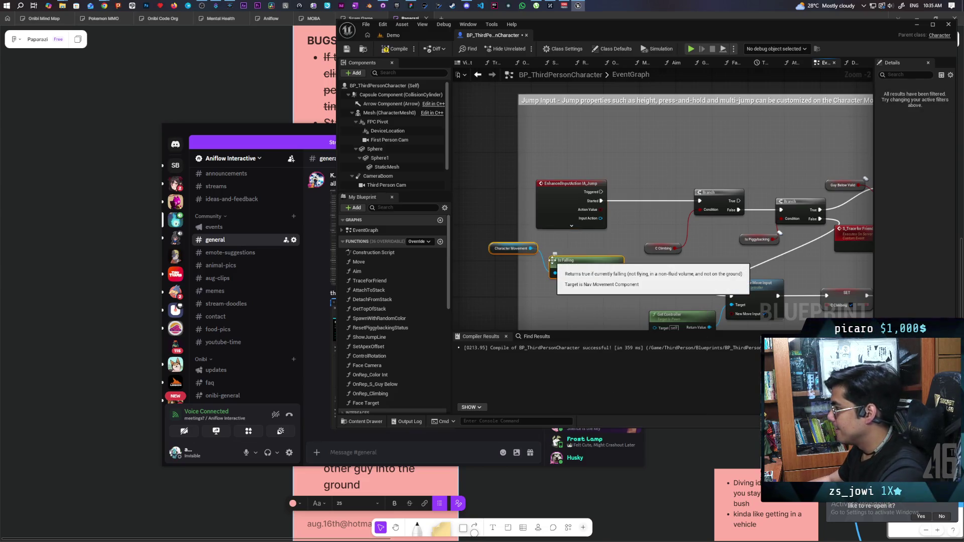
{"action": "left_click_drag", "start_coordinate": [599, 287], "coordinate": [570, 293]}
{"action": "left_click", "coordinate": [600, 297]}
{"action": "mouse_move", "coordinate": [619, 321]}
{"action": "left_mouse_down"}
{"action": "mouse_move", "coordinate": [573, 232]}
{"action": "mouse_move", "coordinate": [588, 239]}
{"action": "left_mouse_up"}
{"action": "mouse_move", "coordinate": [568, 296]}
{"action": "left_mouse_down"}
{"action": "mouse_move", "coordinate": [574, 231]}
{"action": "mouse_move", "coordinate": [650, 222]}
{"action": "left_mouse_up"}
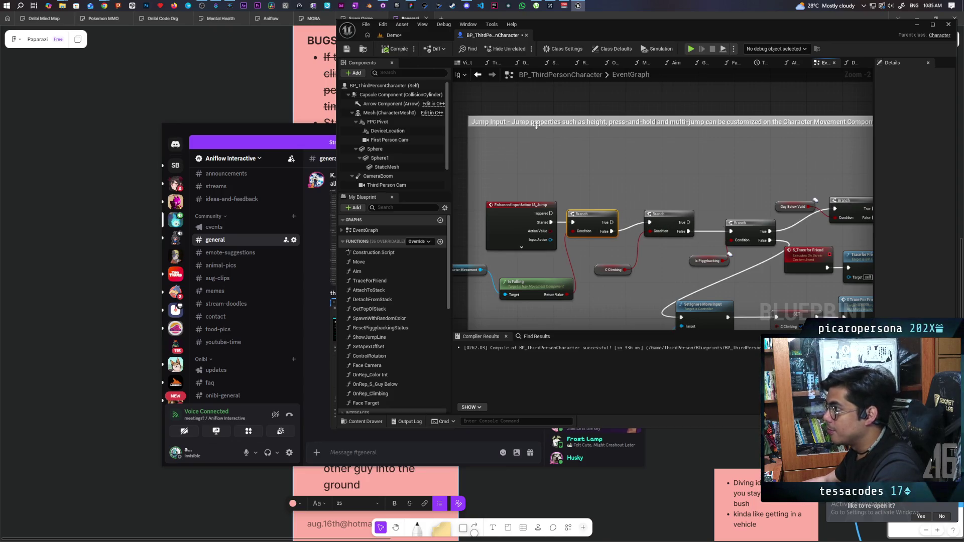
{"action": "key", "text": "ctrl+s"}
{"action": "left_click", "coordinate": [430, 36]}
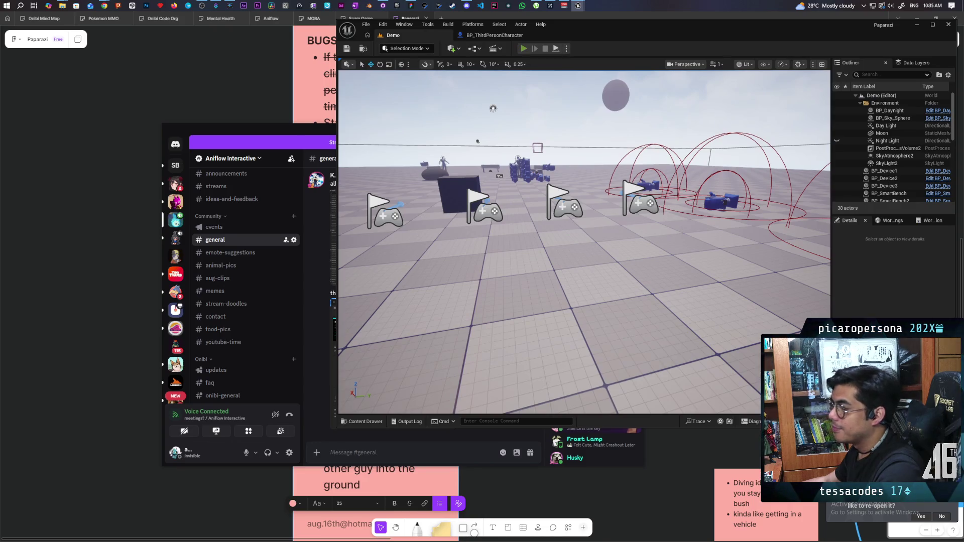
- Start a multiplayer test and, in Client 2, walk and jump the blue character around and onto the red one
{"action": "key", "text": "alt+p"}
{"action": "key", "text": "alt+Tab"}
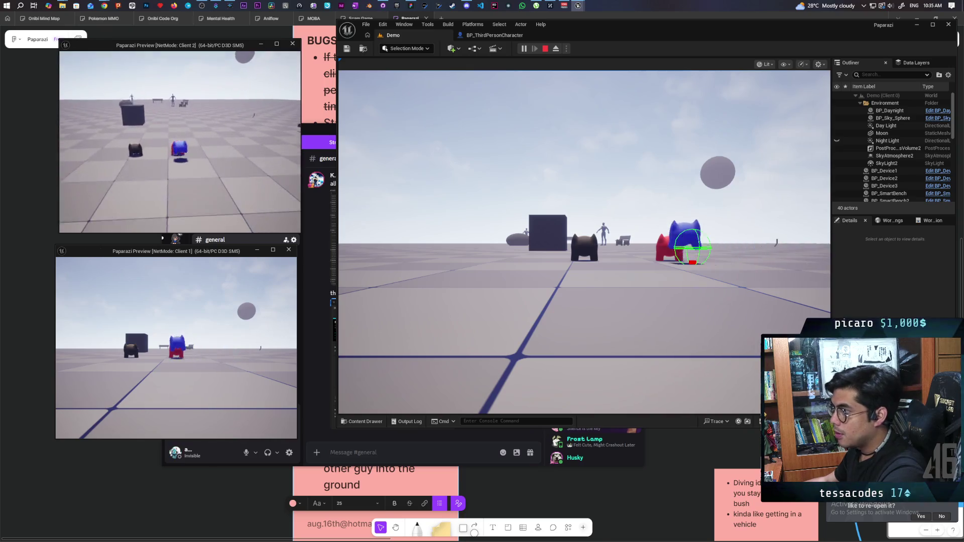
{"action": "key", "text": "w"}
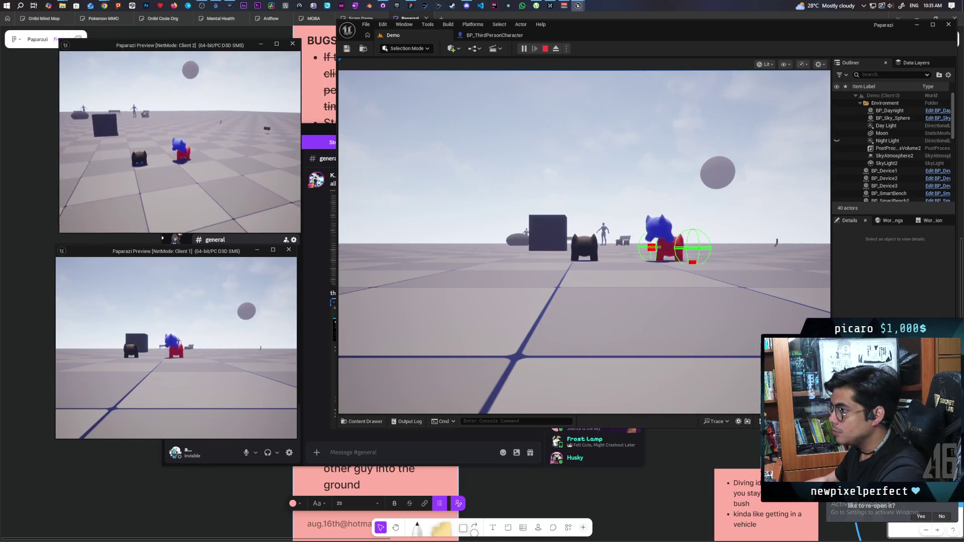
{"action": "key", "text": "w"}
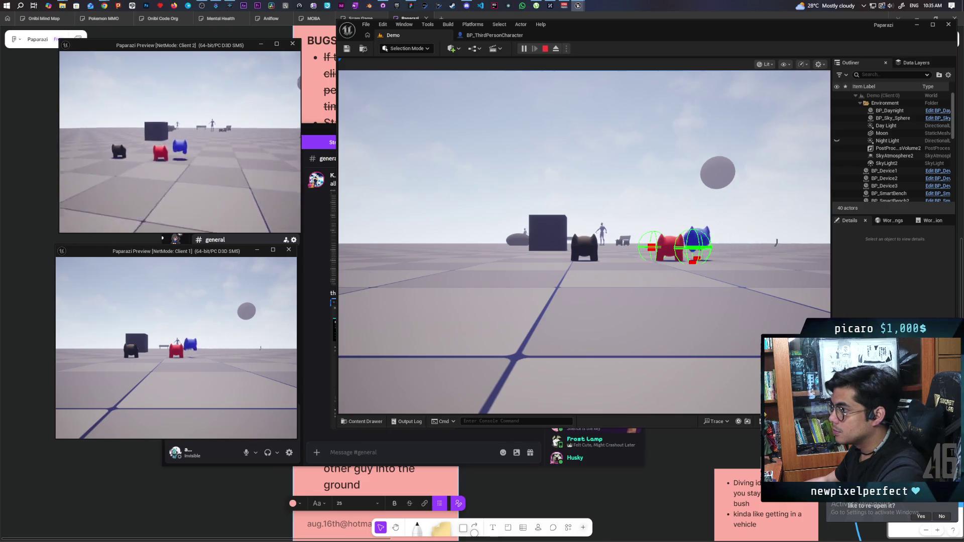
{"action": "key", "text": "w"}
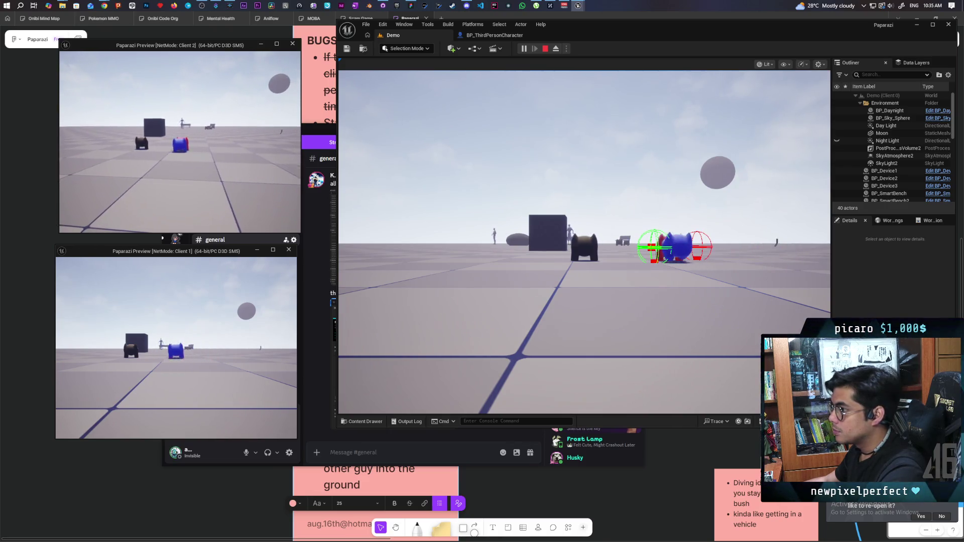
{"action": "key", "text": "w"}
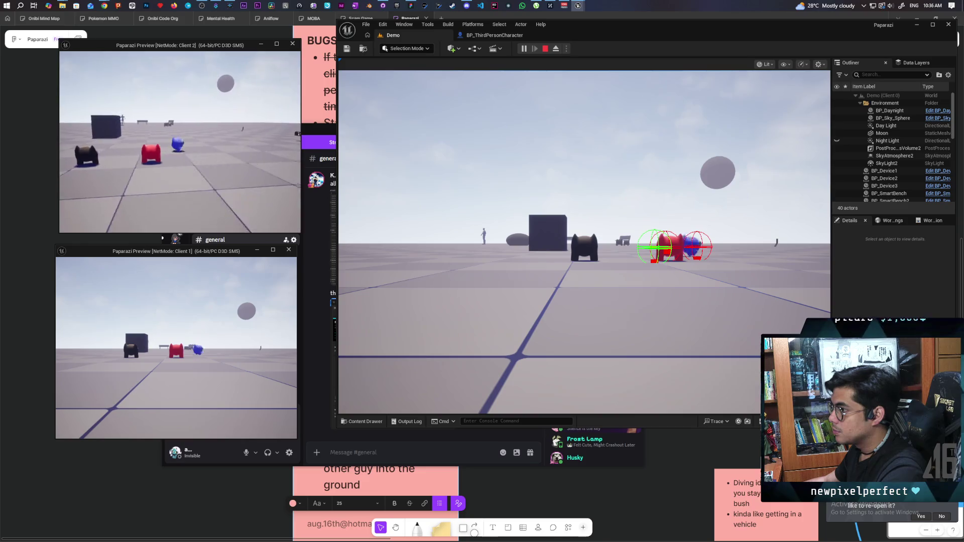
{"action": "key", "text": "w"}
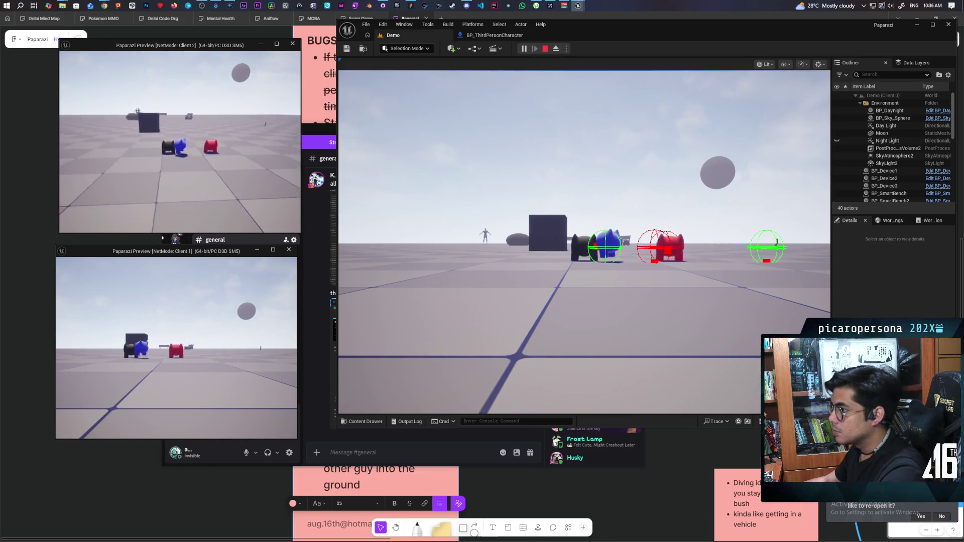
{"action": "key", "text": "w"}
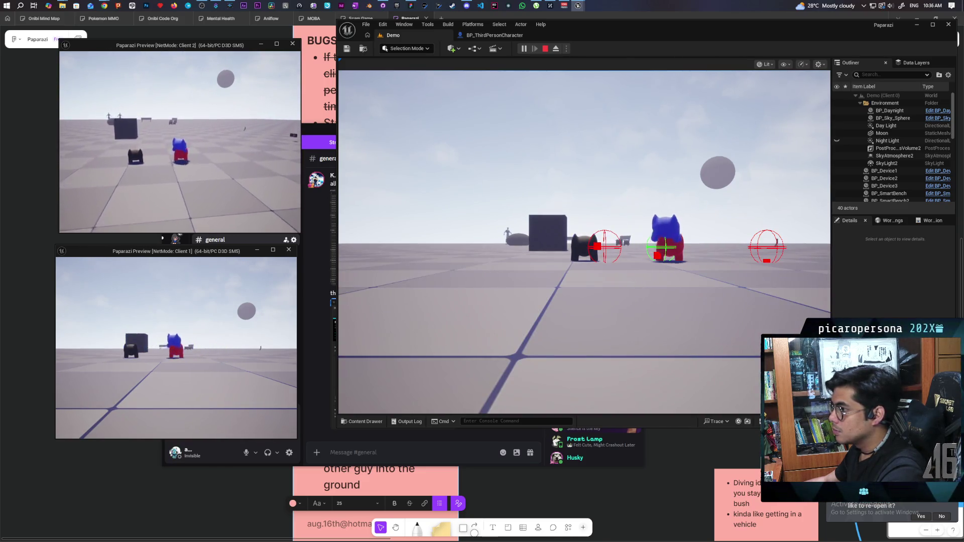
{"action": "key", "text": "w"}
{"action": "key", "text": "w"}
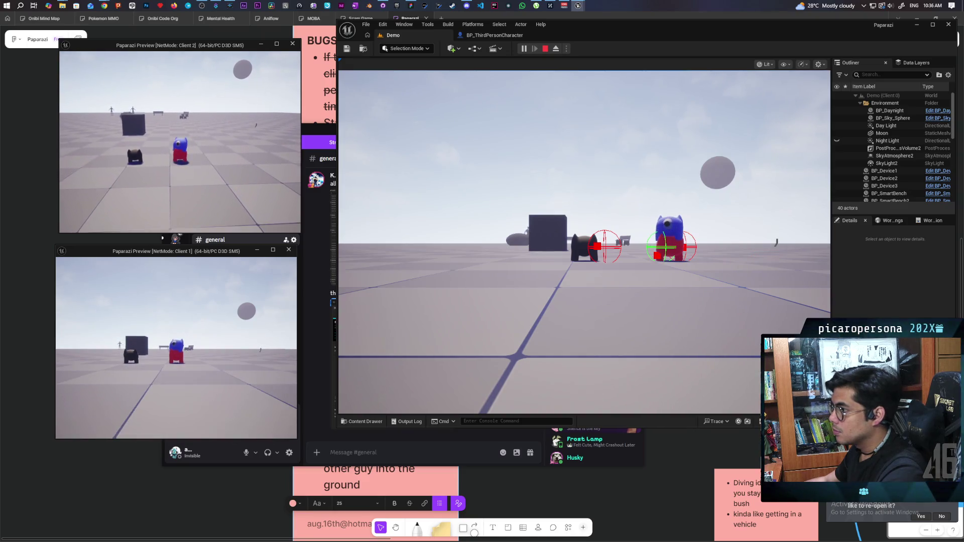
{"action": "key", "text": "w"}
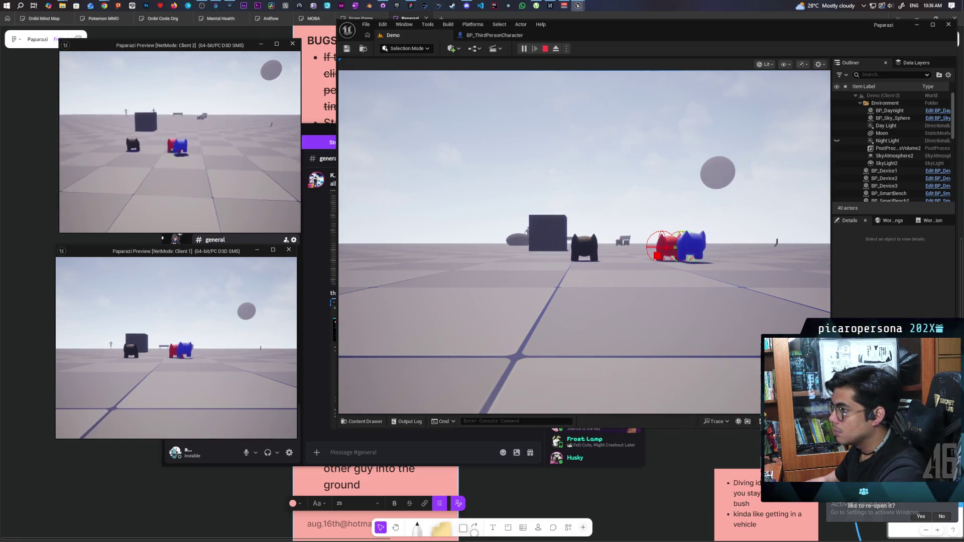
{"action": "key", "text": "d"}
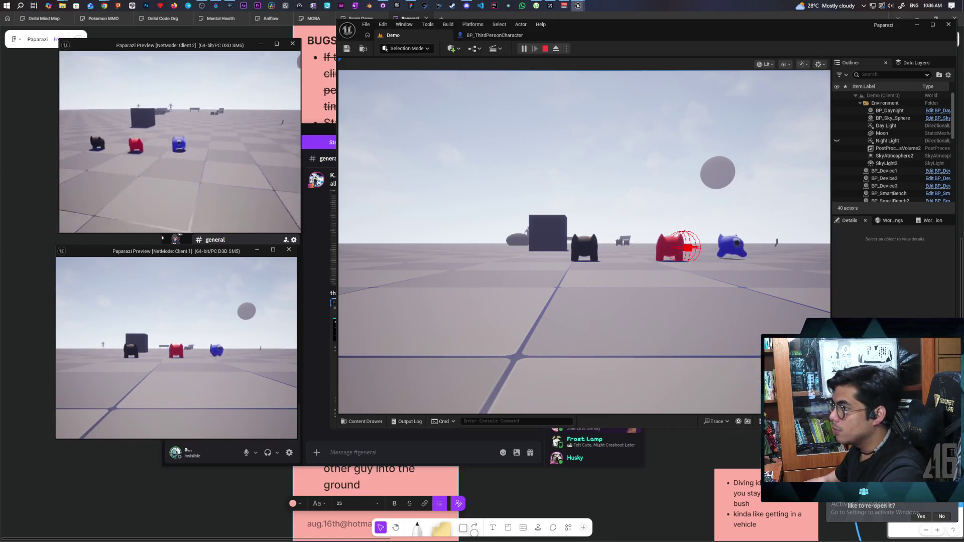
{"action": "key", "text": "a"}
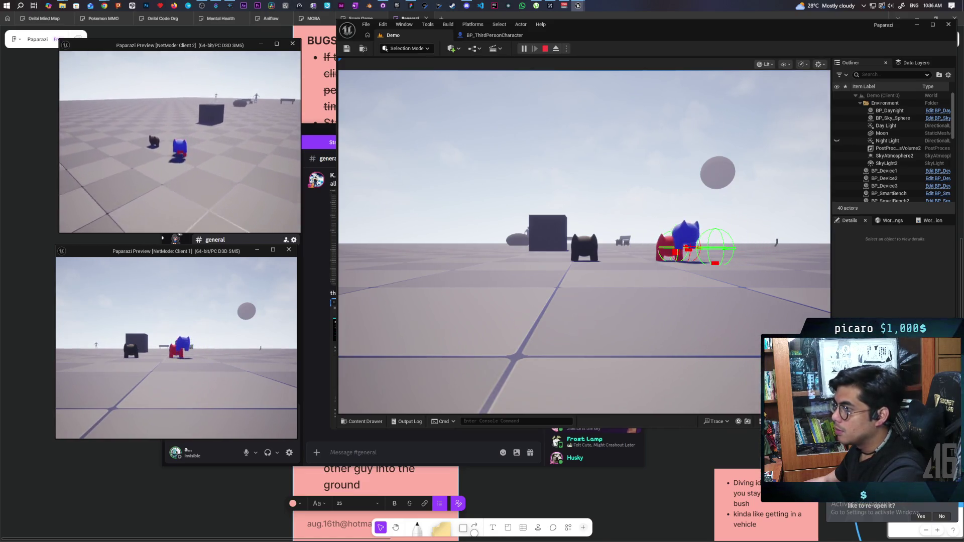
{"action": "key", "text": "space"}
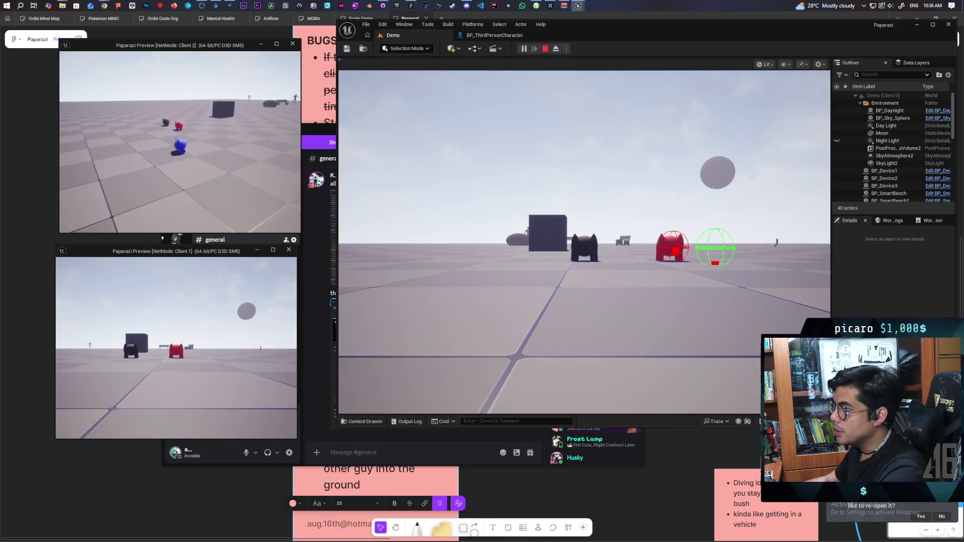
{"action": "key", "text": "w"}
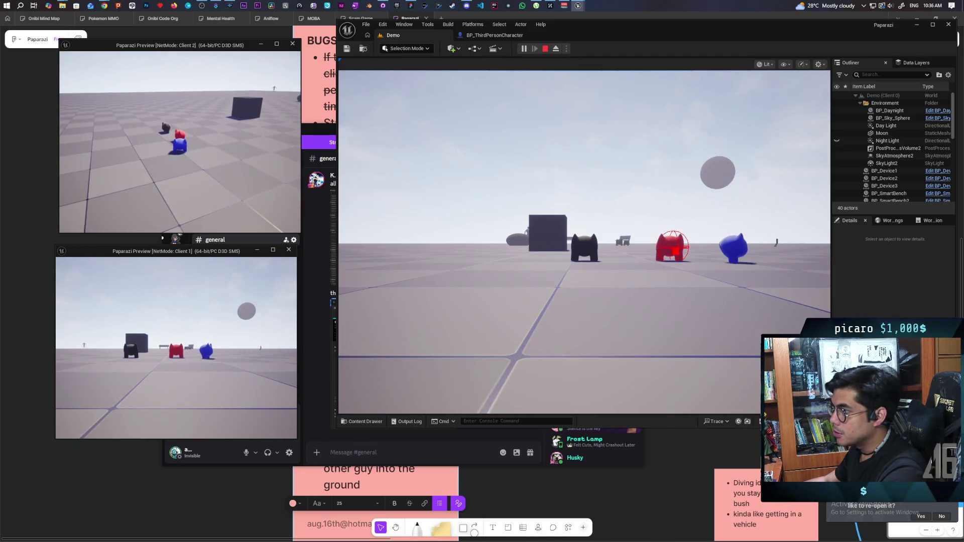
{"action": "key", "text": "w"}
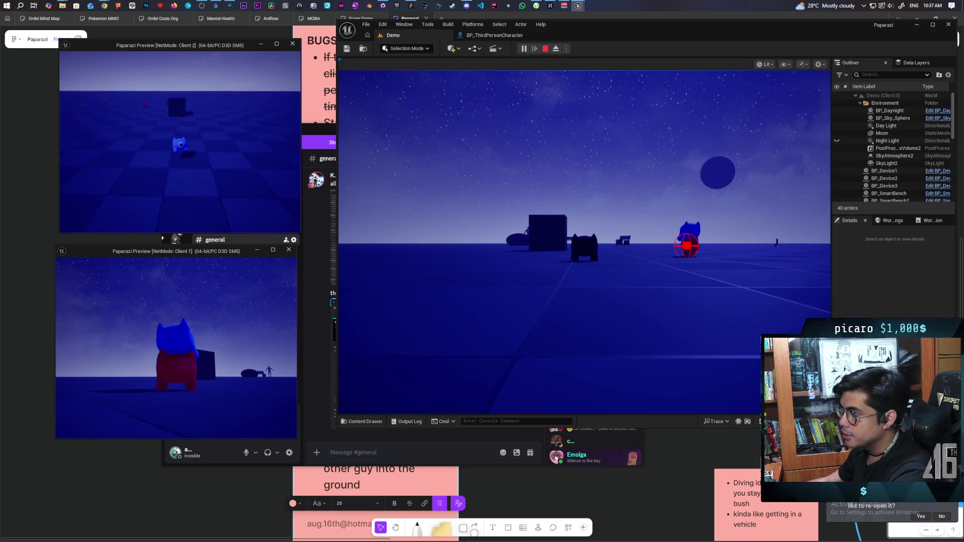
- Run 'show collision' in the Client 2 and Client 1 consoles, then stop play and return to BP_ThirdPersonCharacter
{"action": "key", "text": "grave"}
{"action": "key", "text": "Up"}
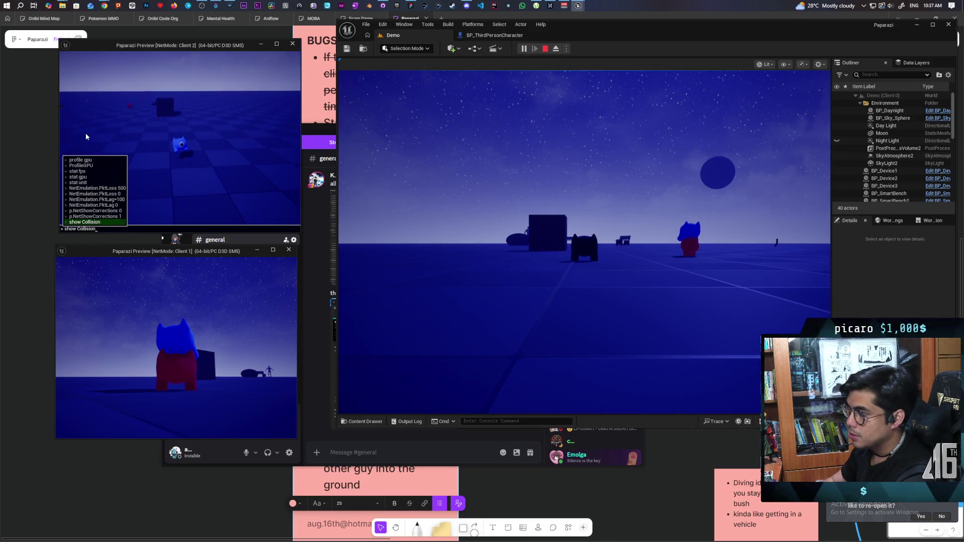
{"action": "key", "text": "Return"}
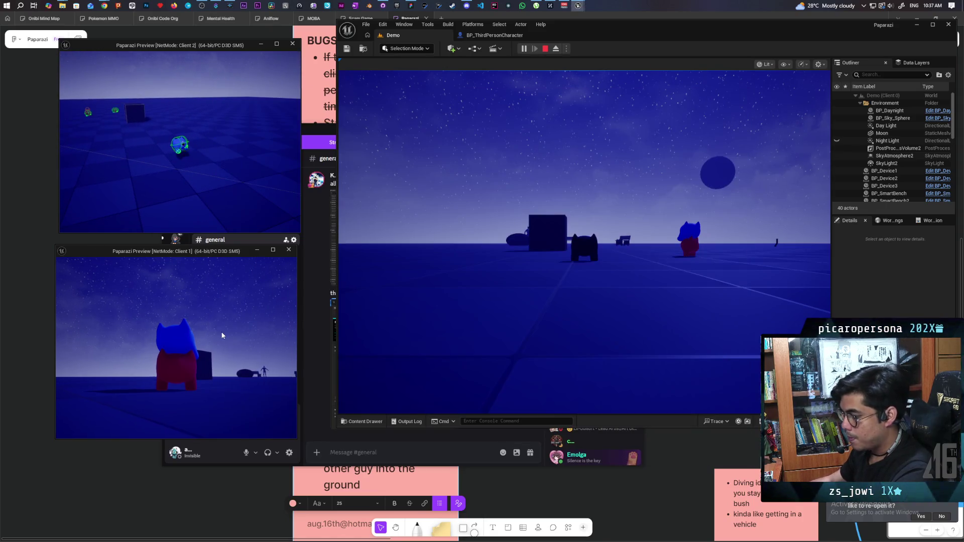
{"action": "key", "text": "grave"}
{"action": "type", "text": "show collision"}
{"action": "key", "text": "Return"}
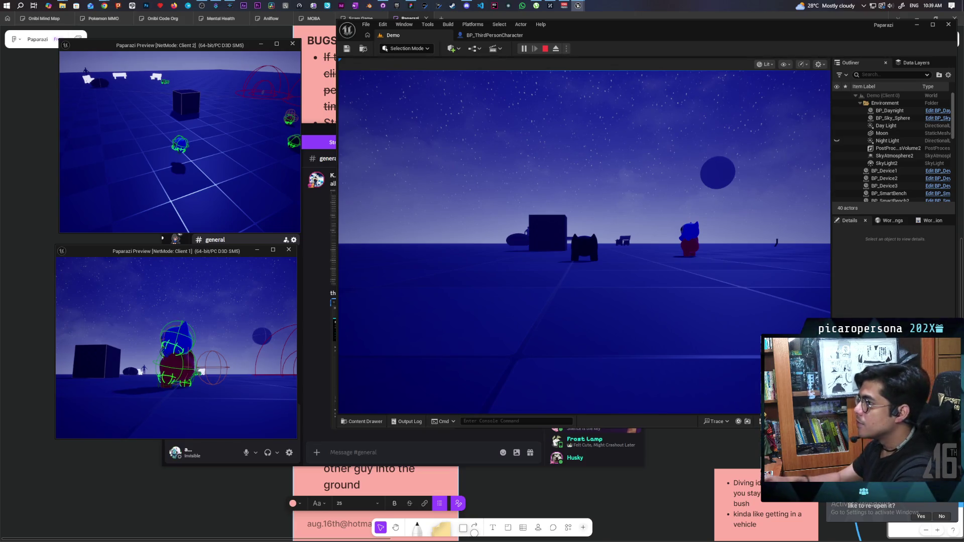
{"action": "key", "text": "Escape"}
{"action": "left_click", "coordinate": [495, 35]}
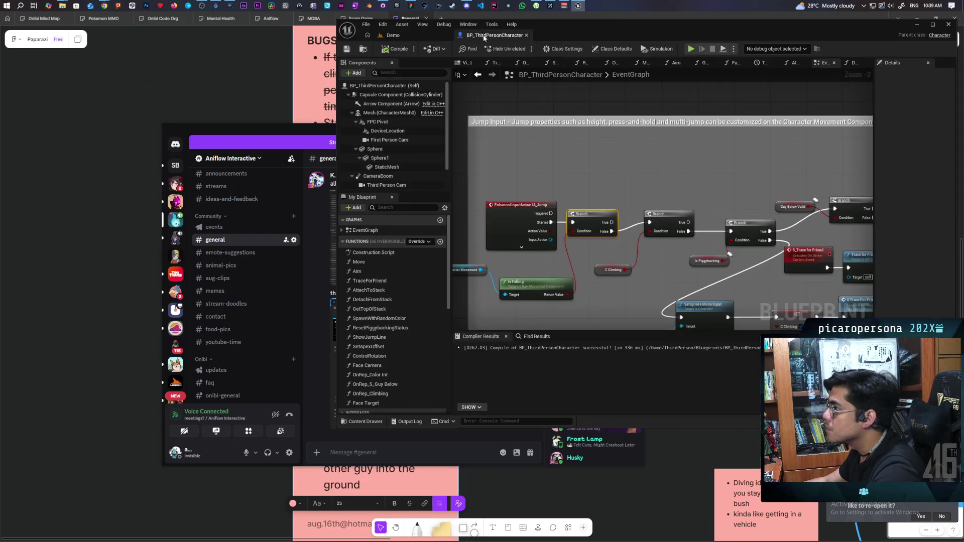
- Scroll the BP_ThirdPersonCharacter event graph toward the Attach to Stack and Delay nodes
{"action": "scroll", "coordinate": [679, 211], "scroll_direction": "down", "scroll_amount": 10}
{"action": "scroll", "coordinate": [679, 211], "scroll_direction": "up", "scroll_amount": 8}
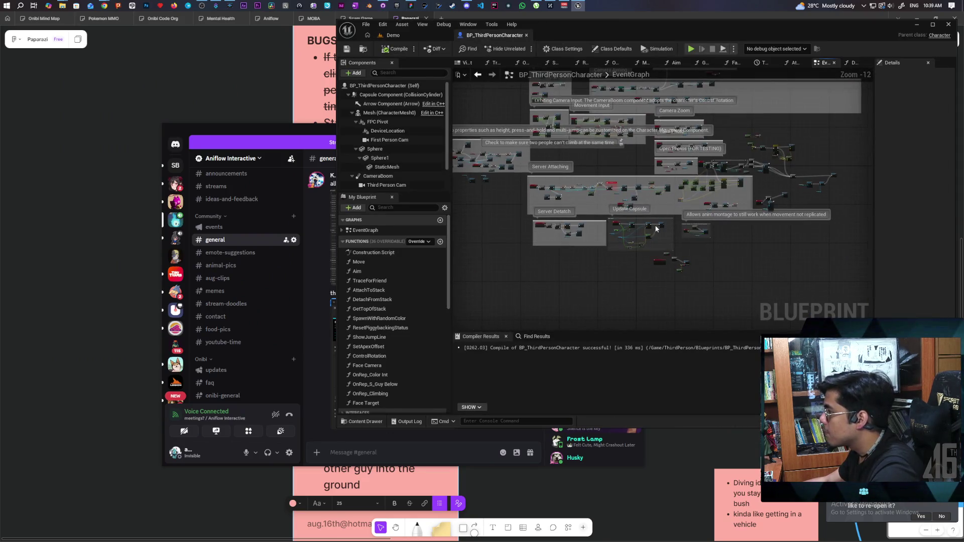
{"action": "scroll", "coordinate": [684, 236], "scroll_direction": "down", "scroll_amount": 3}
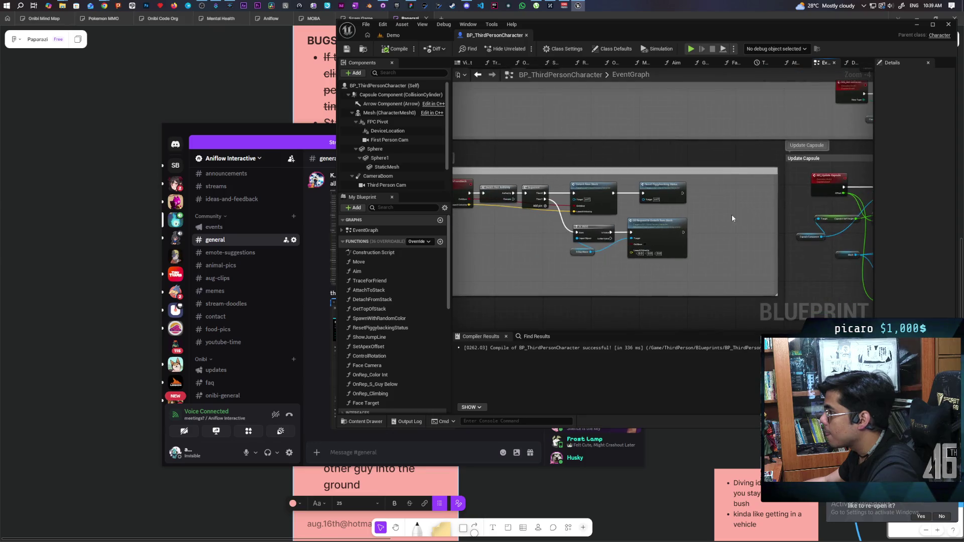
{"action": "scroll", "coordinate": [727, 205], "scroll_direction": "up", "scroll_amount": 3}
{"action": "scroll", "coordinate": [786, 220], "scroll_direction": "up", "scroll_amount": 2}
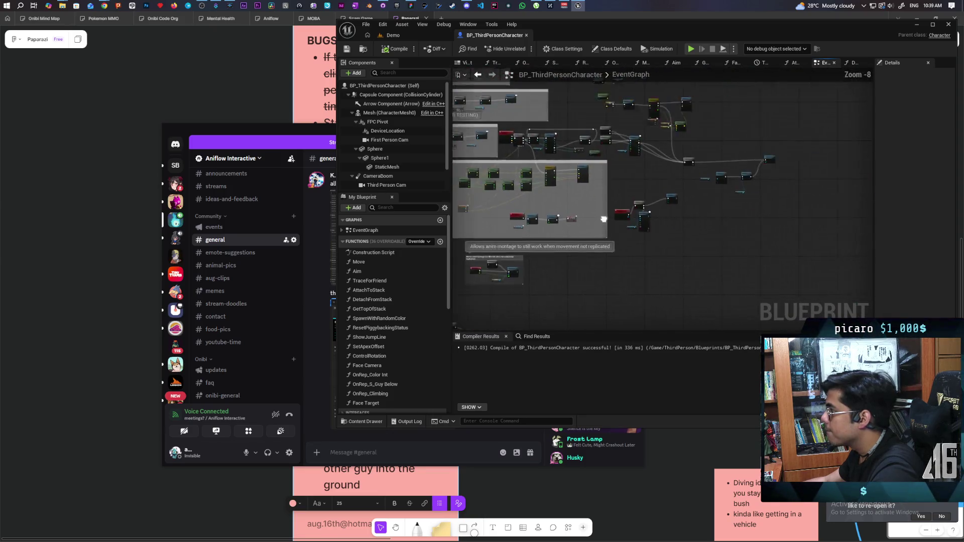